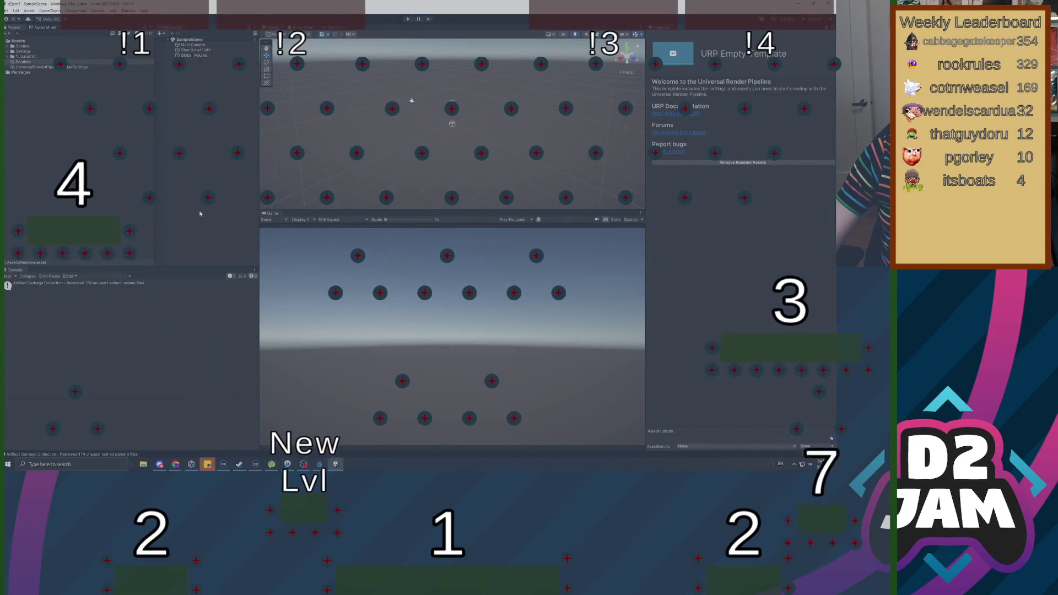
# - Clear the leftover garbage-collection entry from the Unity Console
pyautogui.click(7, 276)
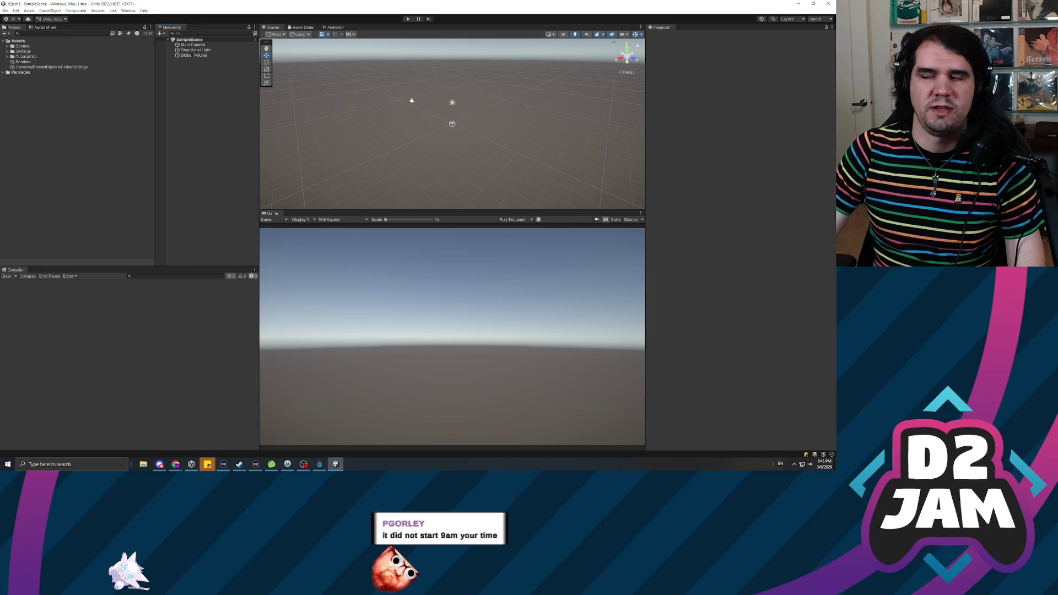
pyautogui.hotkey('alt', 'Tab')
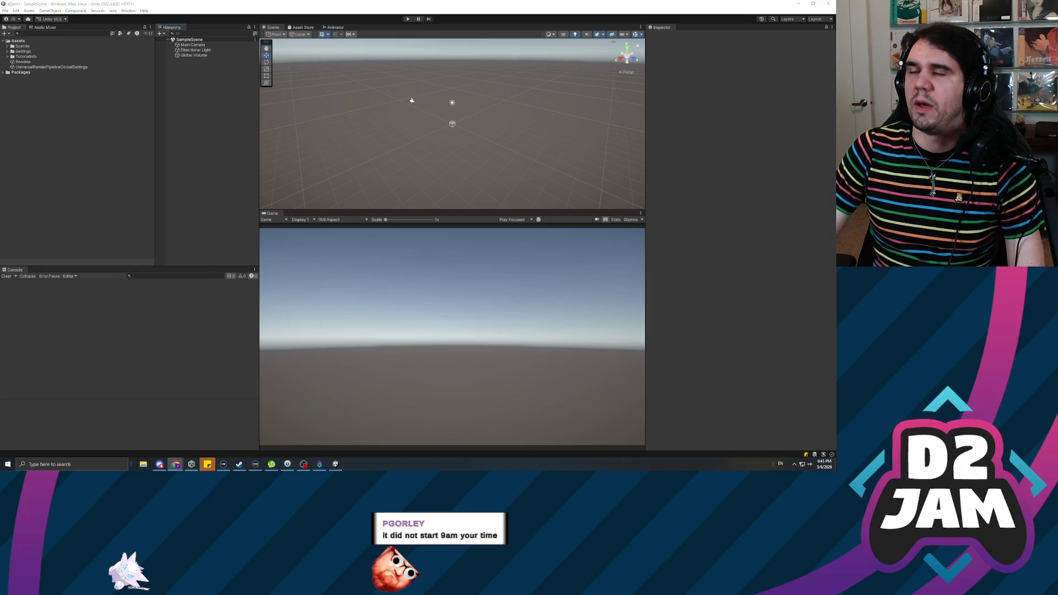
# - Narrow the Project window's assets panel in Unity
pyautogui.click(193, 183)
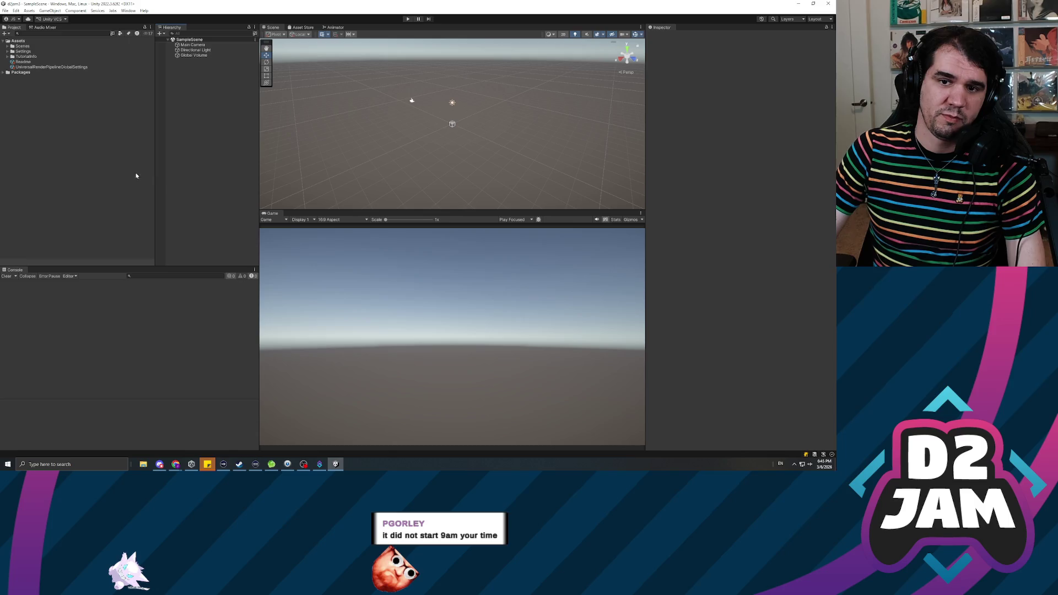
pyautogui.moveTo(155, 171); pyautogui.dragTo(121, 167)
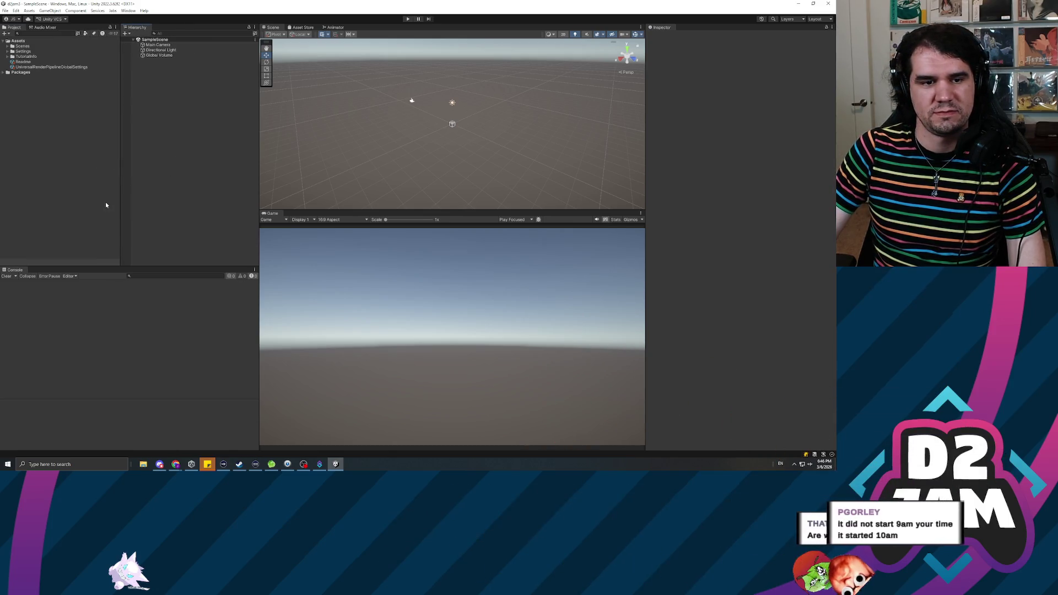
pyautogui.hotkey('alt', 'Tab')
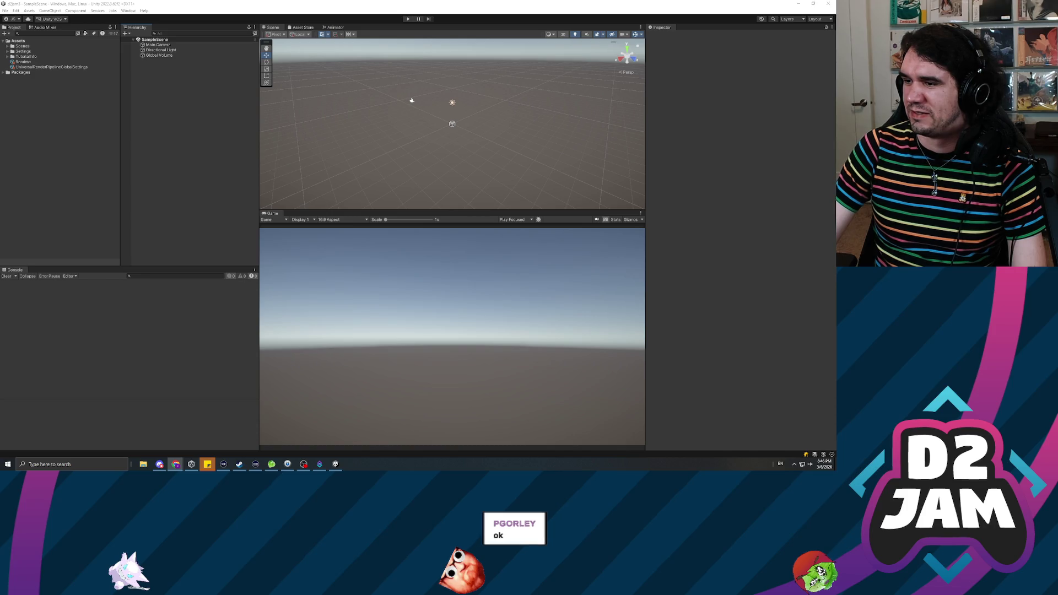
pyautogui.click(196, 173)
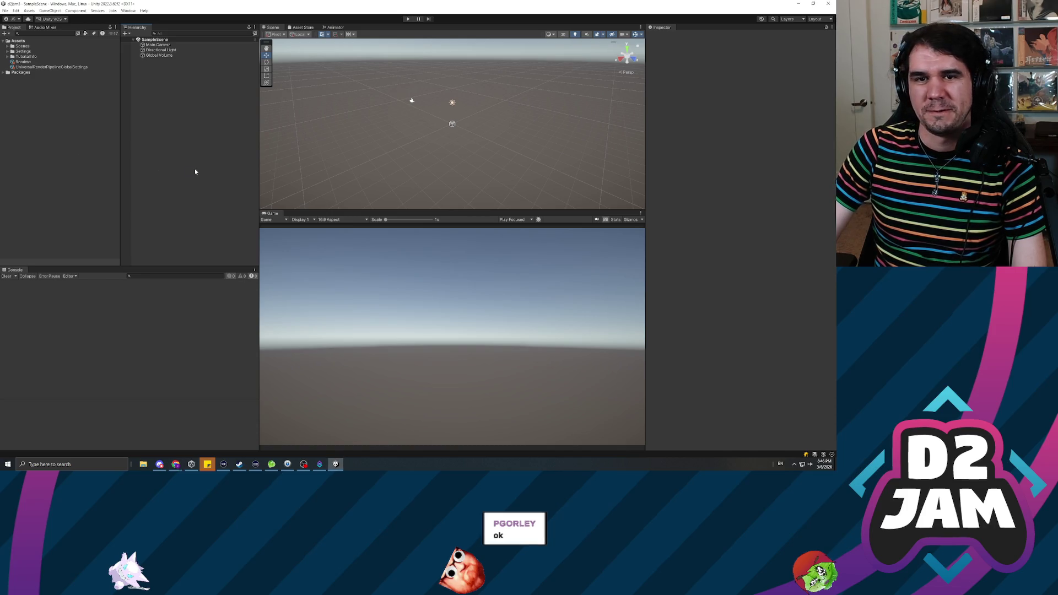
# - Duplicate SampleScene in Assets/Scenes and rename the copy to JamdScene
pyautogui.click(8, 46)
pyautogui.click(31, 52)
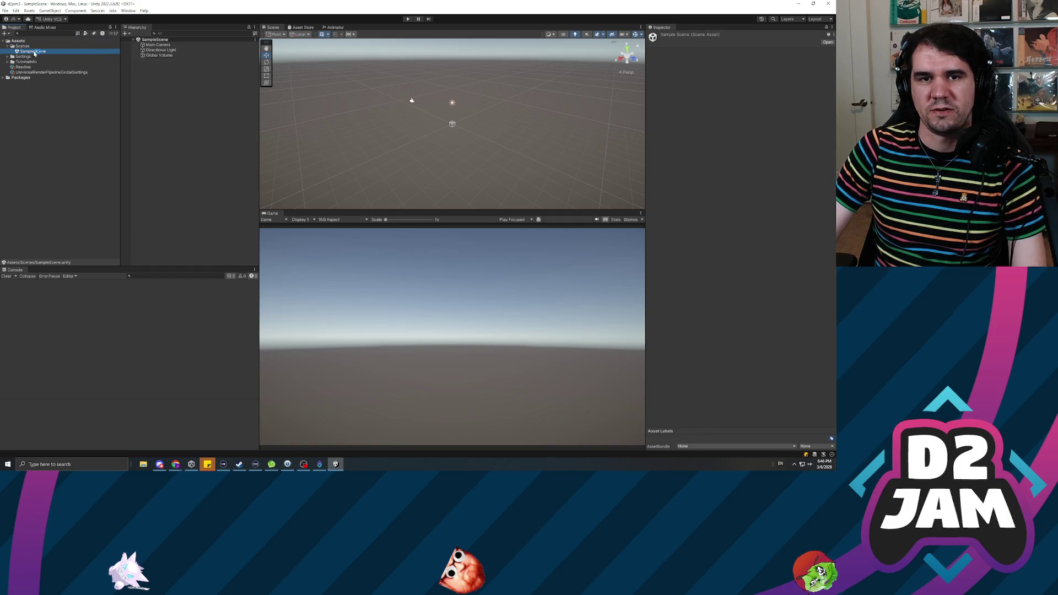
pyautogui.hotkey('ctrl', 'd')
pyautogui.press('F2')
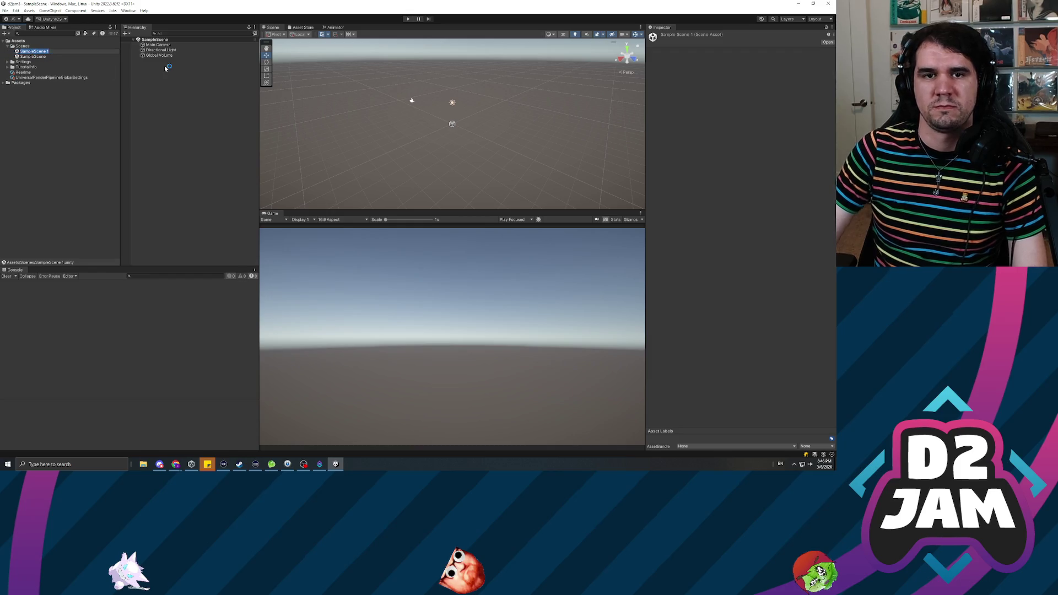
pyautogui.write('JamdScene')
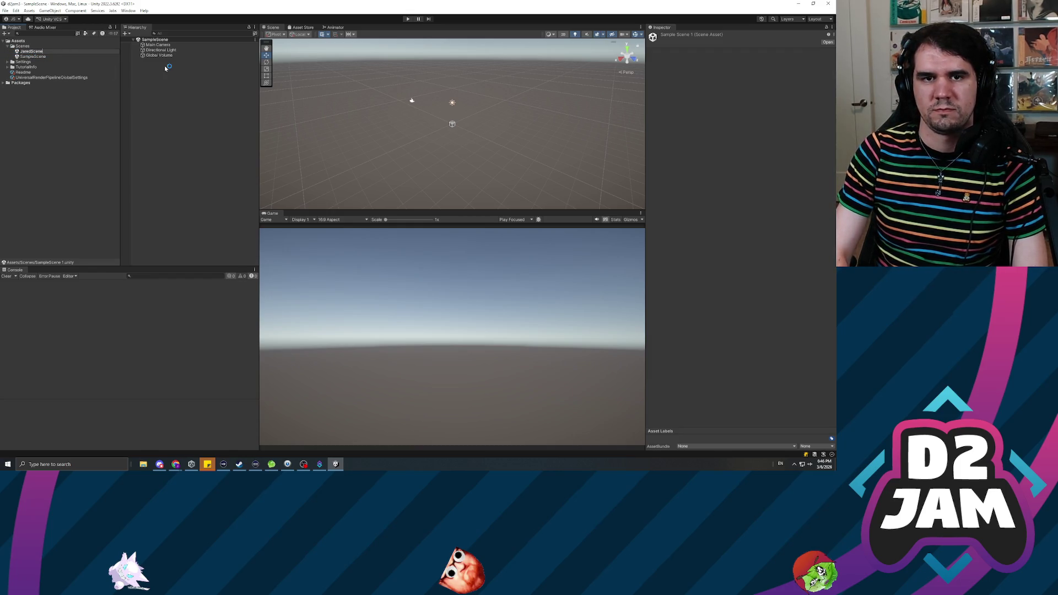
pyautogui.press('Return')
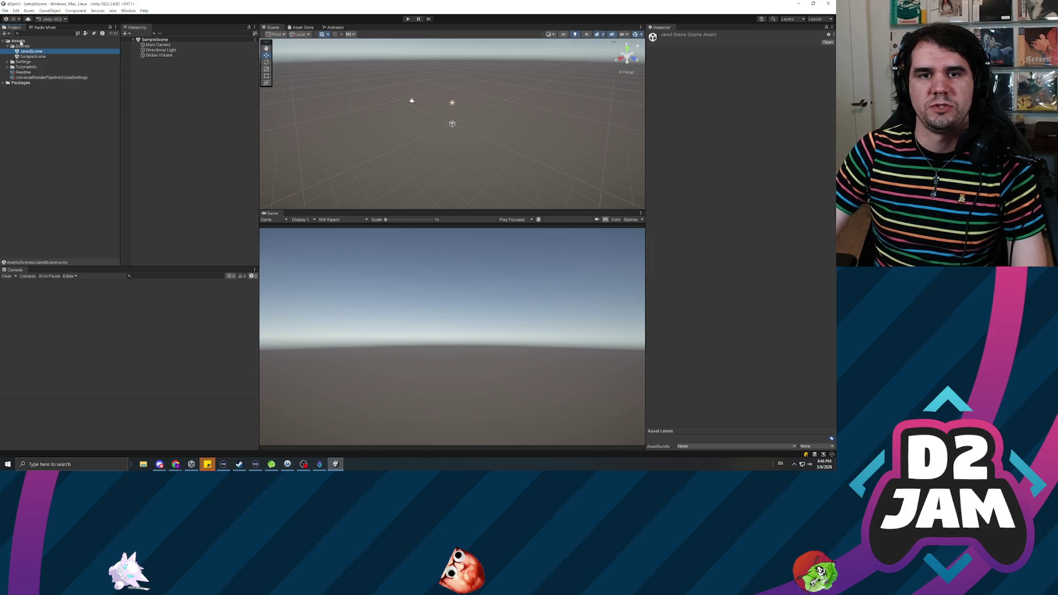
pyautogui.click(22, 46)
pyautogui.click(8, 46)
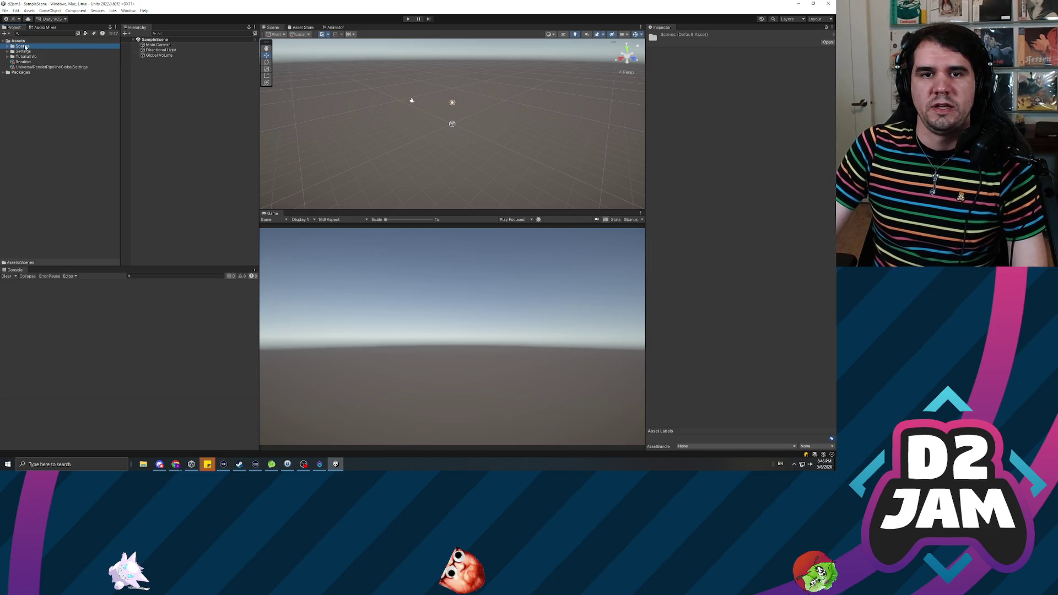
# - Create a new folder named _Scripts under Assets
pyautogui.rightClick(22, 42)
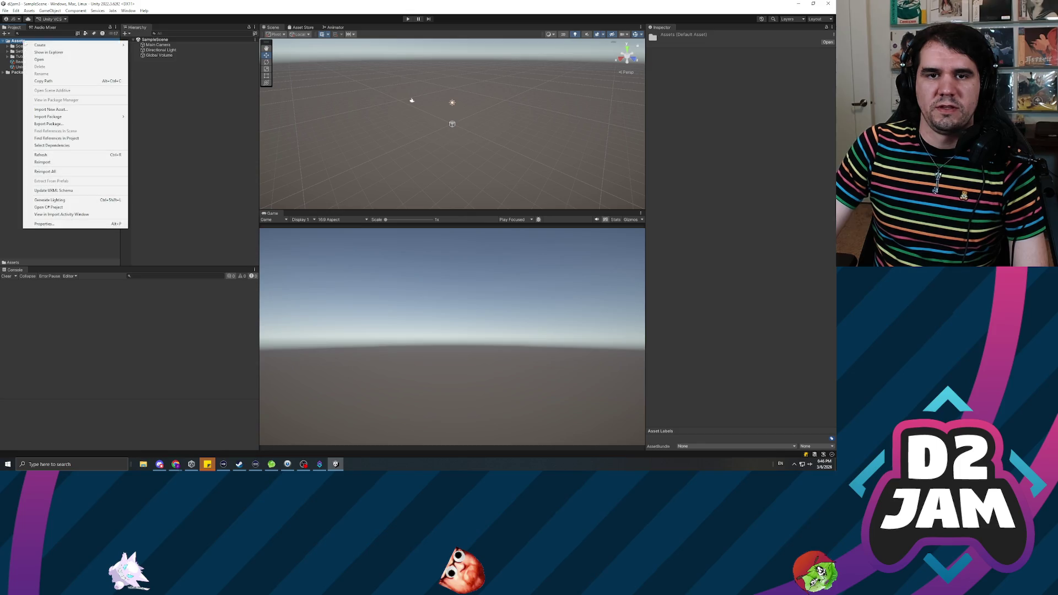
pyautogui.moveTo(65, 48)
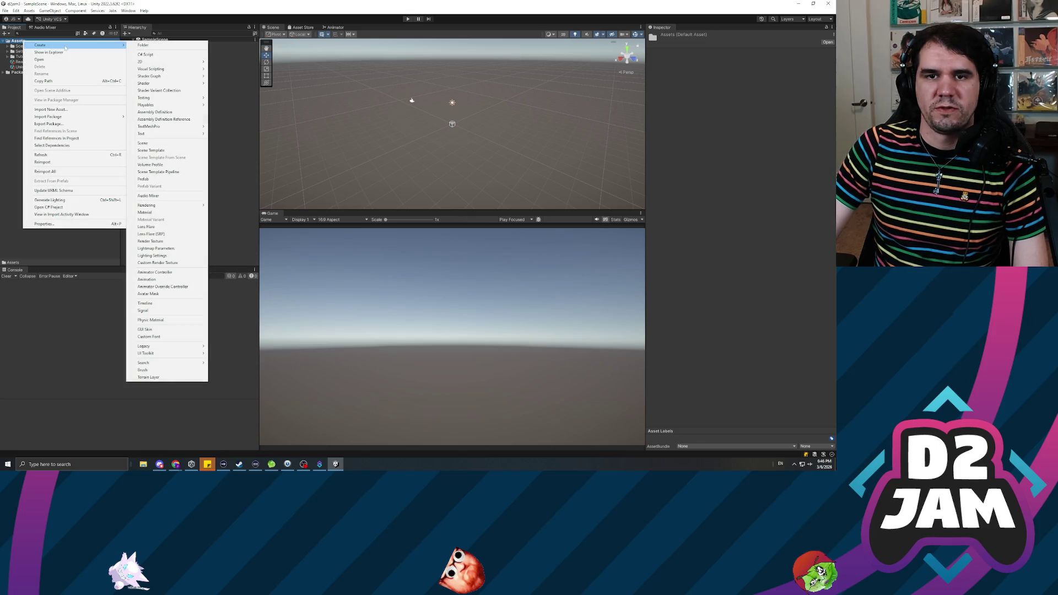
pyautogui.click(144, 45)
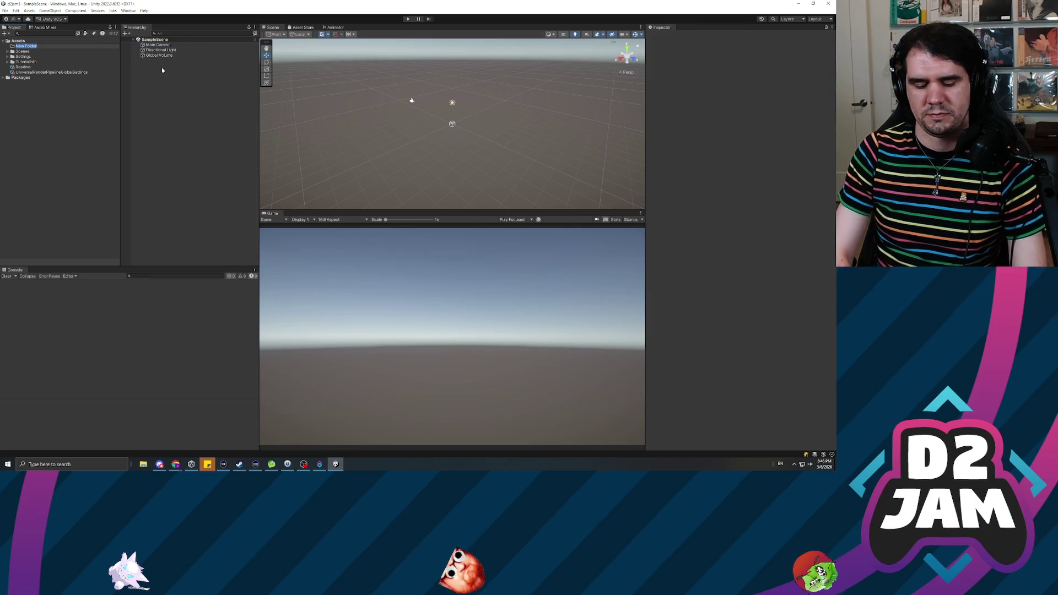
pyautogui.write('_Scripts')
pyautogui.press('Return')
pyautogui.click(87, 170)
pyautogui.click(153, 185)
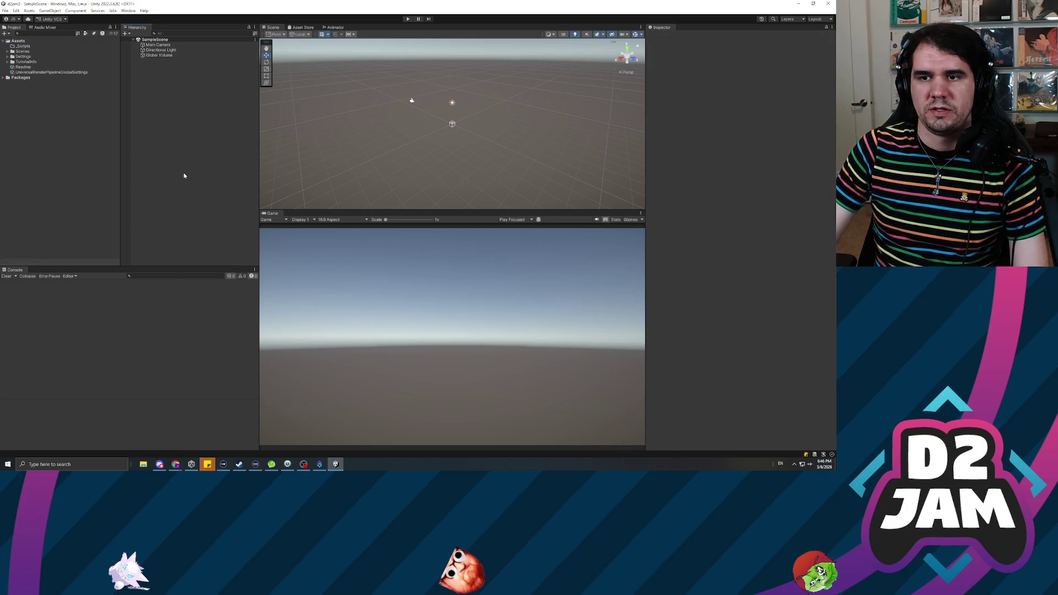
# - Turn off 3D Icons in the Scene view Gizmos menu so icons stay small
pyautogui.click(166, 51)
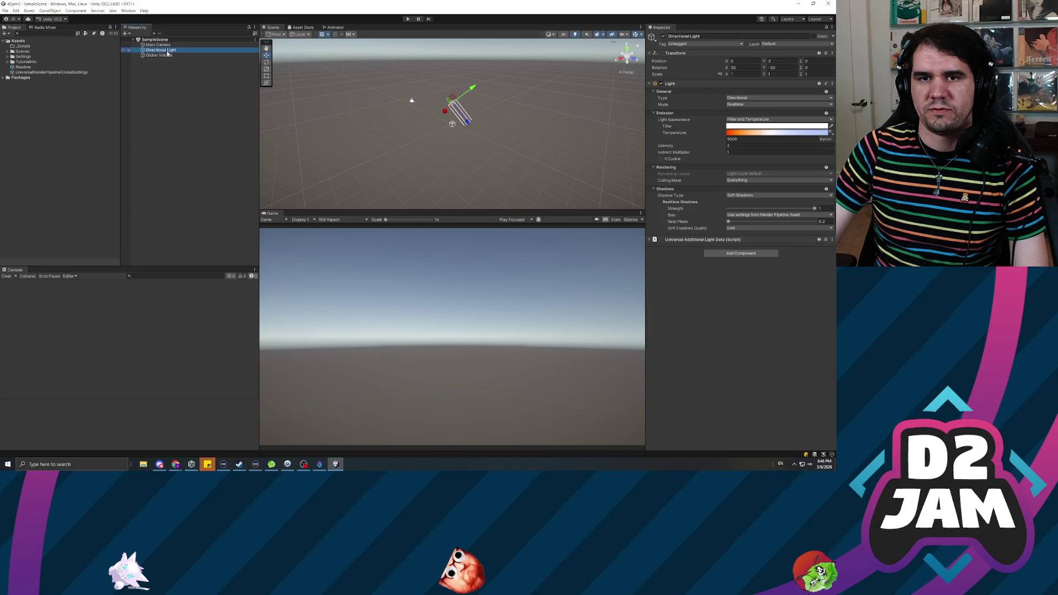
pyautogui.click(422, 154)
pyautogui.moveTo(421, 154)
pyautogui.mouseDown()
pyautogui.moveTo(436, 157)
pyautogui.moveTo(446, 97)
pyautogui.mouseUp()
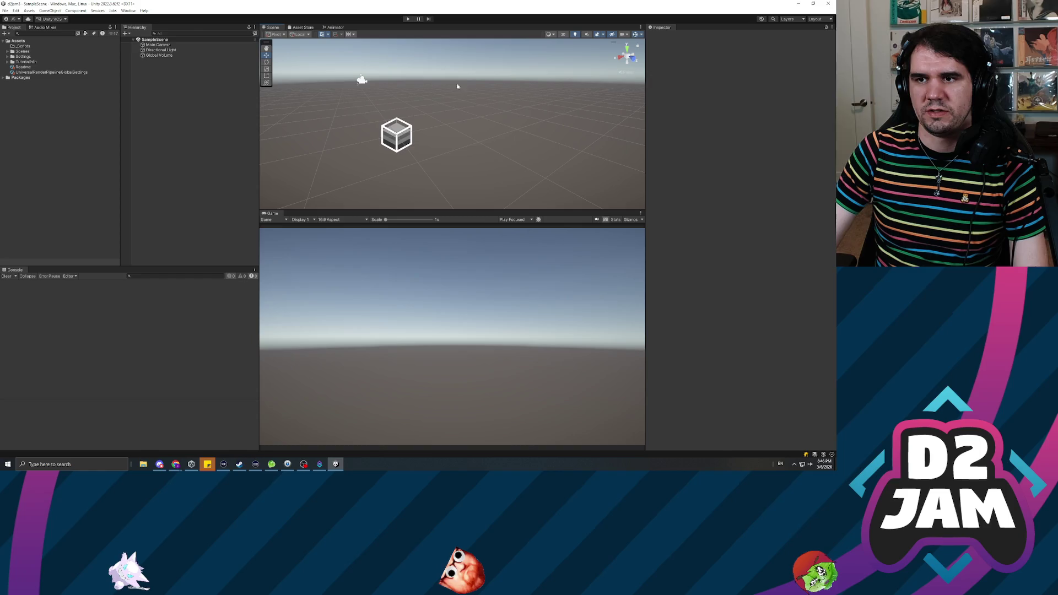
pyautogui.click(641, 34)
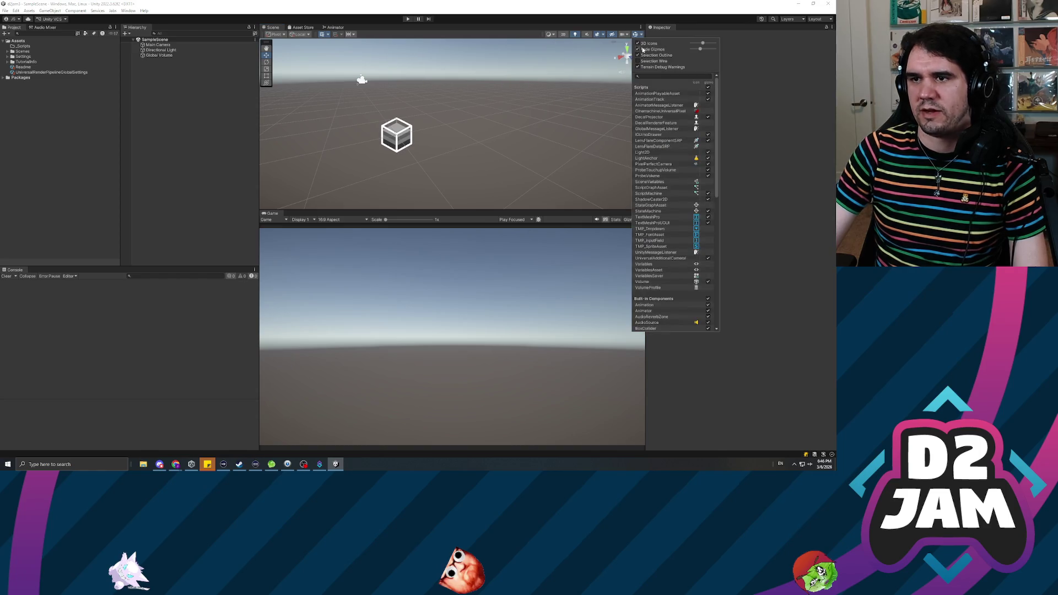
pyautogui.click(637, 44)
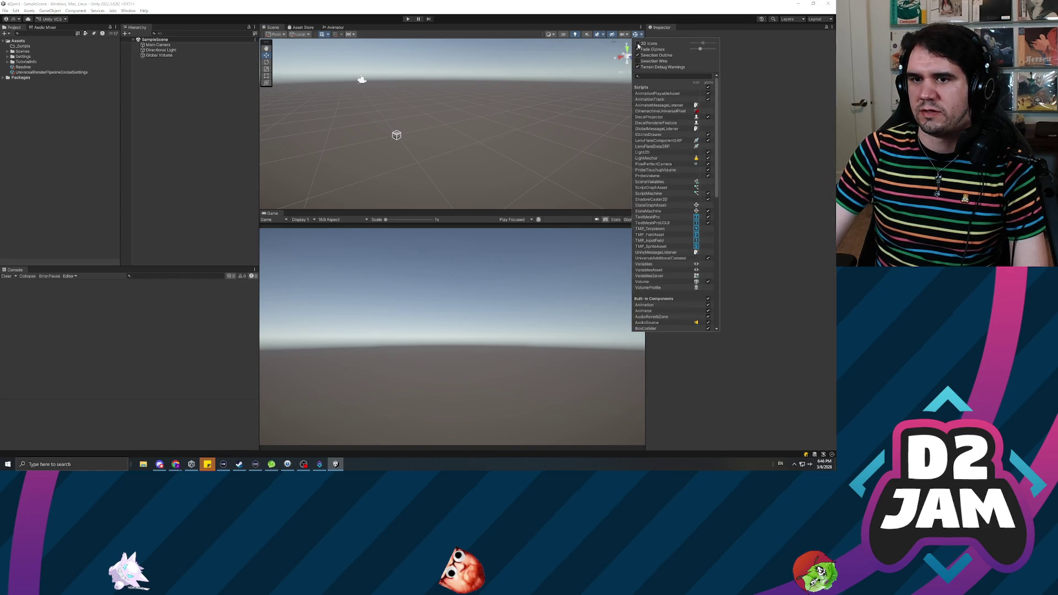
pyautogui.click(209, 132)
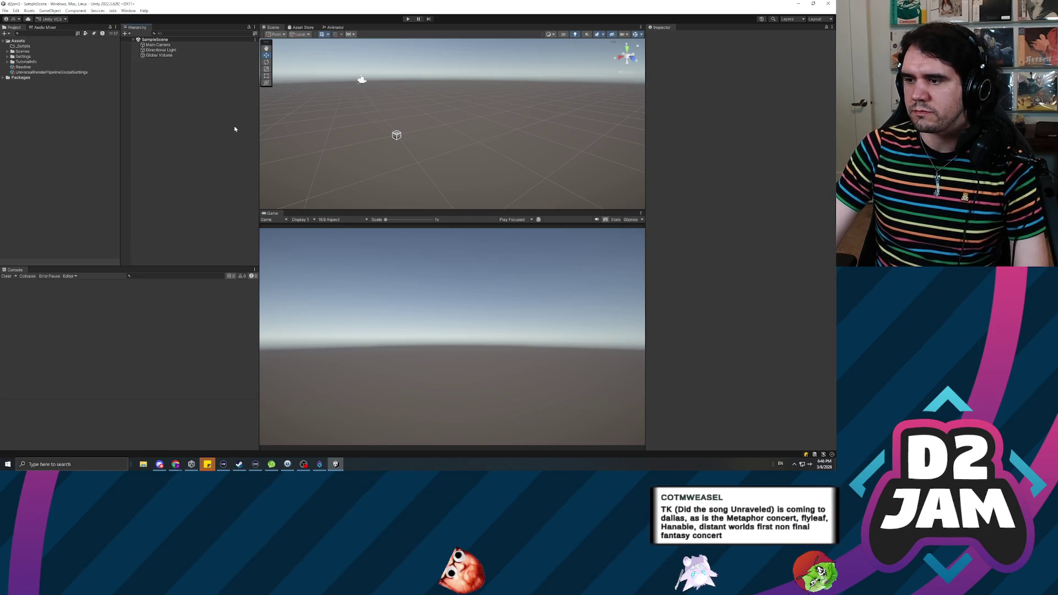
pyautogui.hotkey('alt', 'Tab')
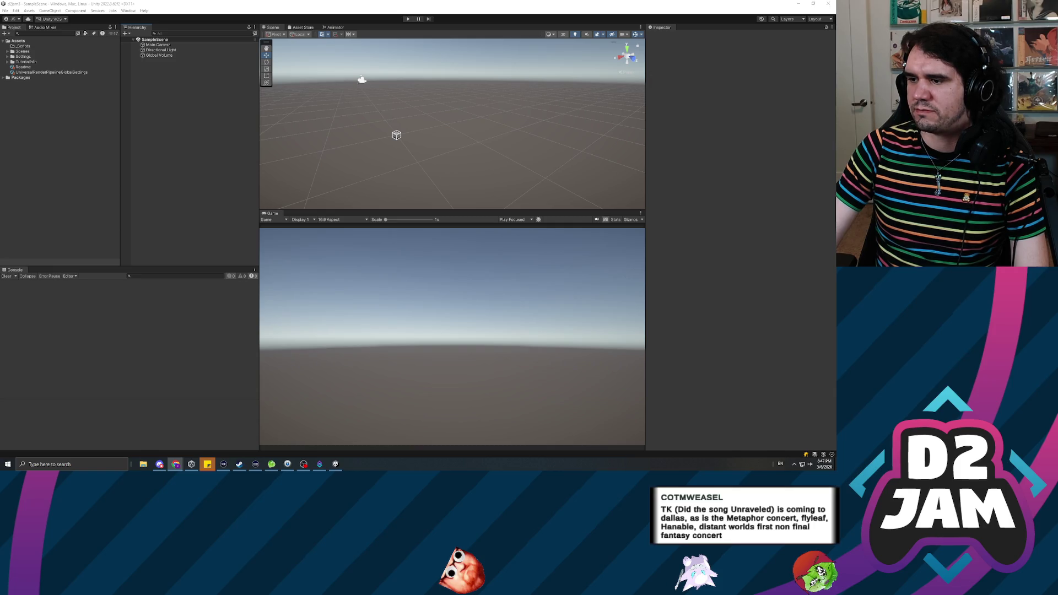
# - Add a 3D Plane to the Hierarchy and name it Floor
pyautogui.click(158, 45)
pyautogui.click(160, 50)
pyautogui.click(159, 55)
pyautogui.click(156, 123)
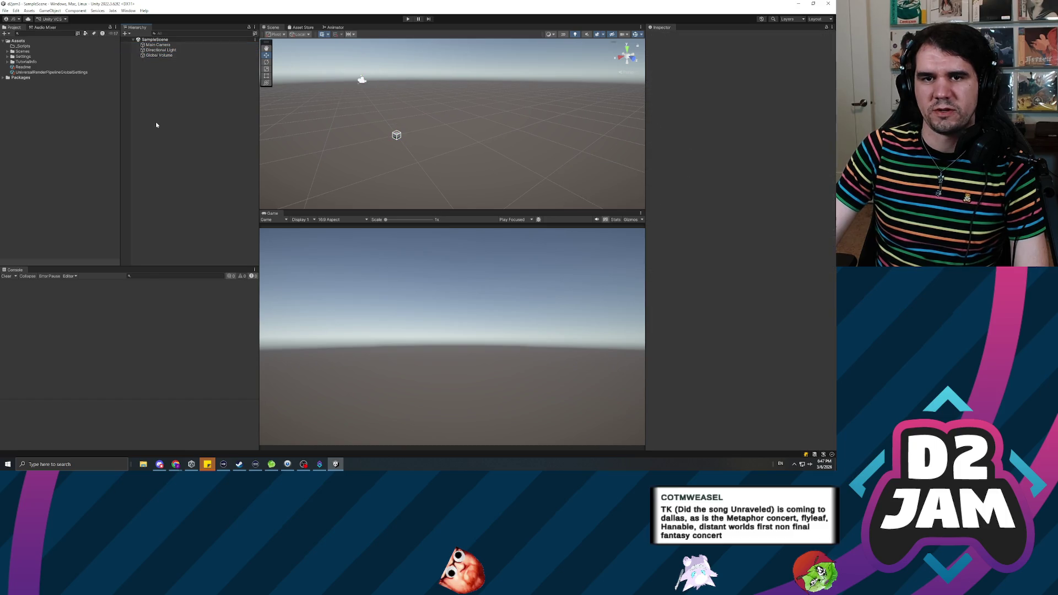
pyautogui.rightClick(160, 123)
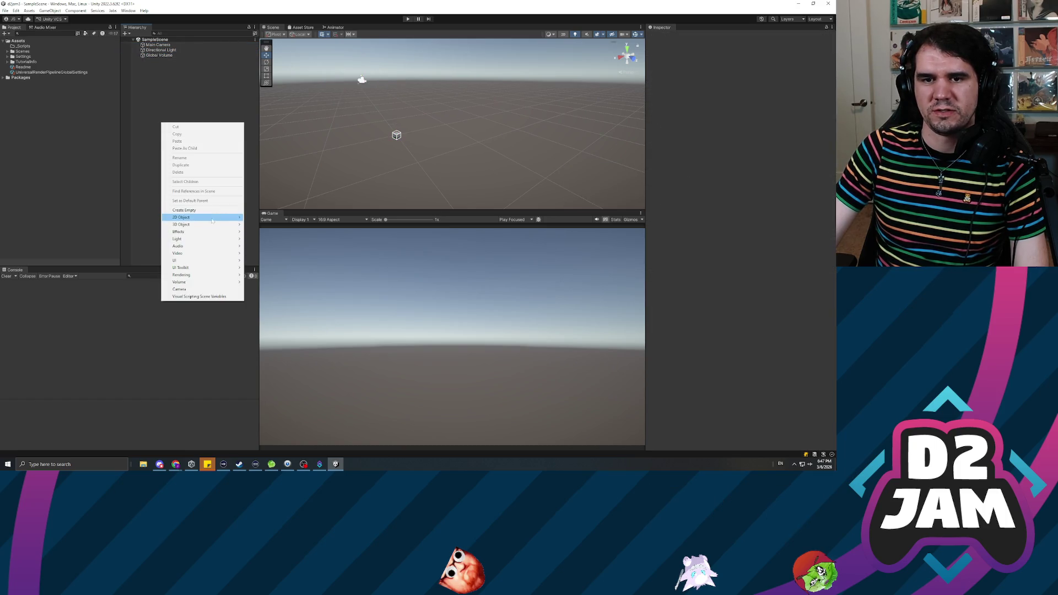
pyautogui.moveTo(220, 224)
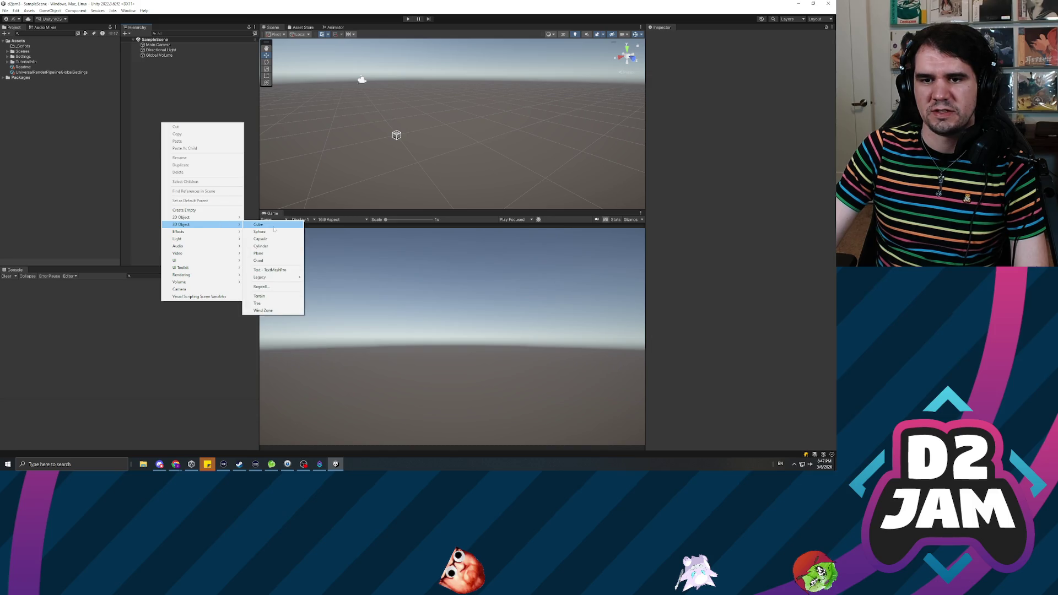
pyautogui.click(259, 253)
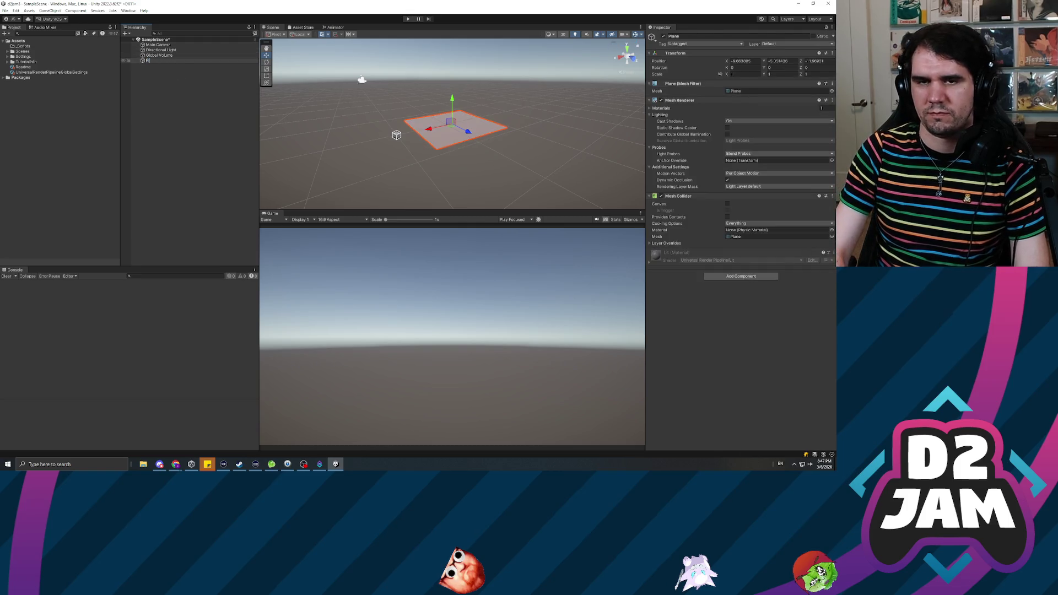
pyautogui.write('Floor')
pyautogui.press('Return')
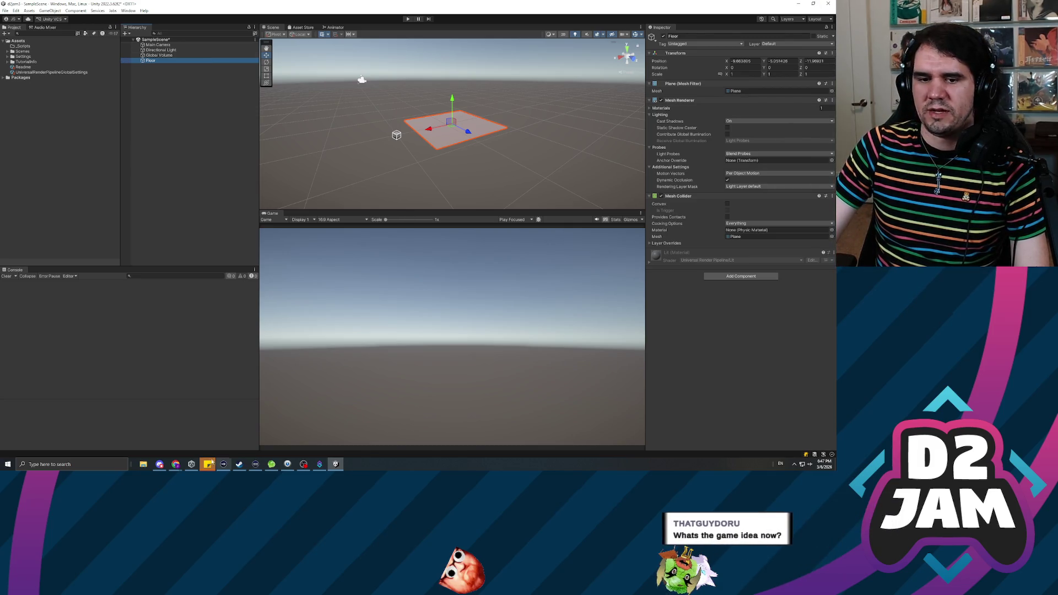
# - Bring up the Miro board and pan to the storyboard sketches and PLATFORM/WEIGHT/BLOCK notes
pyautogui.moveTo(175, 464)
pyautogui.click(172, 430)
pyautogui.moveTo(516, 278)
pyautogui.mouseDown()
pyautogui.moveTo(516, 168)
pyautogui.moveTo(280, 333)
pyautogui.moveTo(515, 240)
pyautogui.moveTo(257, 236)
pyautogui.moveTo(77, 302)
pyautogui.mouseUp()
pyautogui.moveTo(174, 301)
pyautogui.mouseDown()
pyautogui.moveTo(73, 248)
pyautogui.moveTo(68, 262)
pyautogui.mouseUp()
pyautogui.scroll(-1, 69, 262)
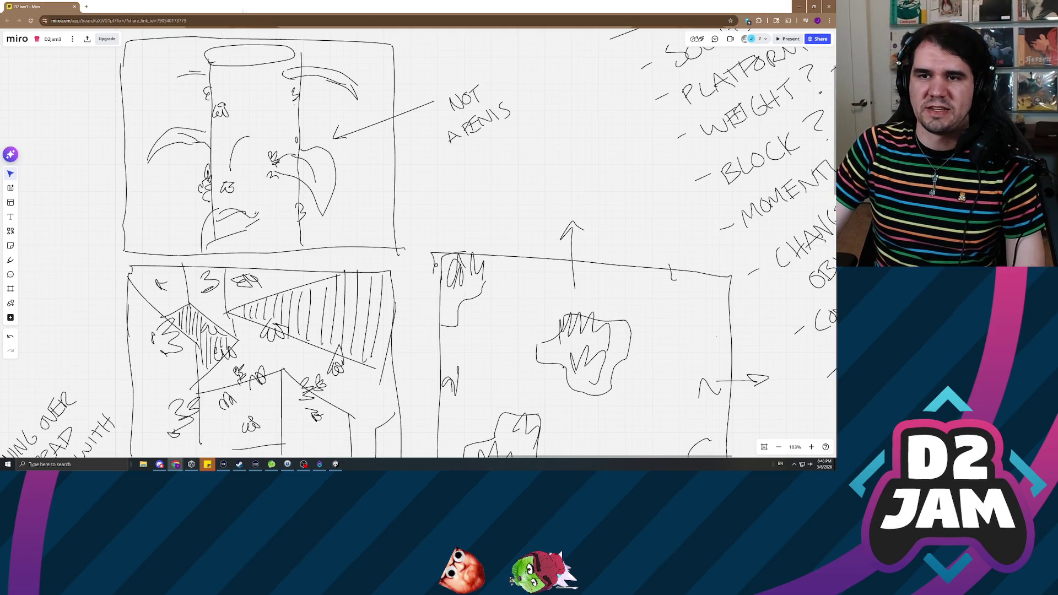
# - Minimize the Miro browser window to get back to the Unity editor
pyautogui.click(798, 6)
pyautogui.click(177, 184)
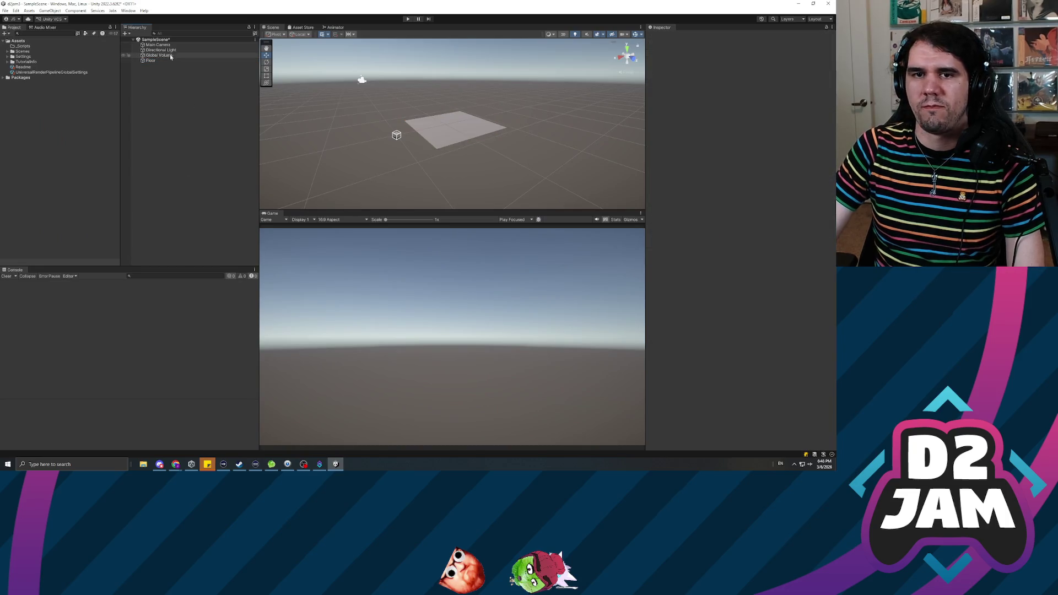
# - Zero the Floor plane's position and scale it up to 4.37
pyautogui.click(150, 60)
pyautogui.click(741, 61)
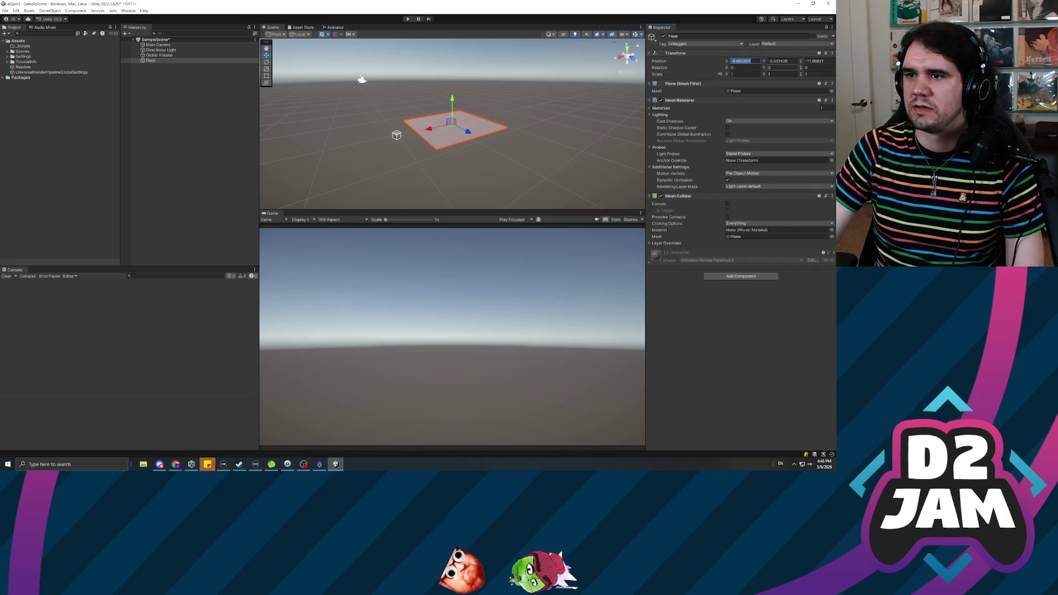
pyautogui.write('0')
pyautogui.press('Tab')
pyautogui.write('0')
pyautogui.press('Tab')
pyautogui.write('0')
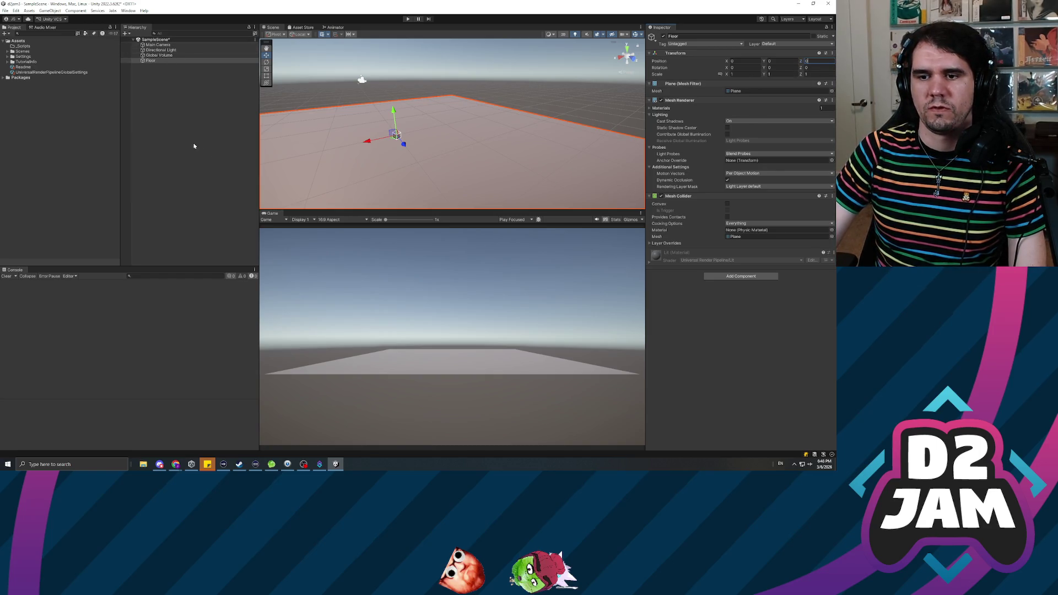
pyautogui.click(153, 60)
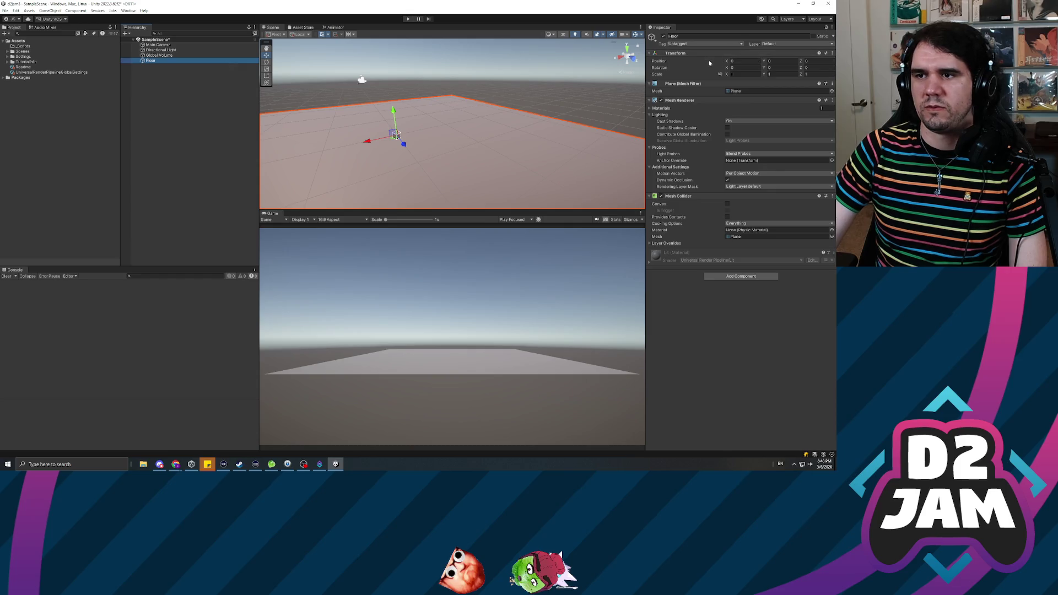
pyautogui.click(719, 74)
pyautogui.moveTo(726, 73); pyautogui.dragTo(770, 77)
pyautogui.click(163, 91)
# - Add a 3D Capsule and set its position to 0, 0, 0
pyautogui.rightClick(169, 106)
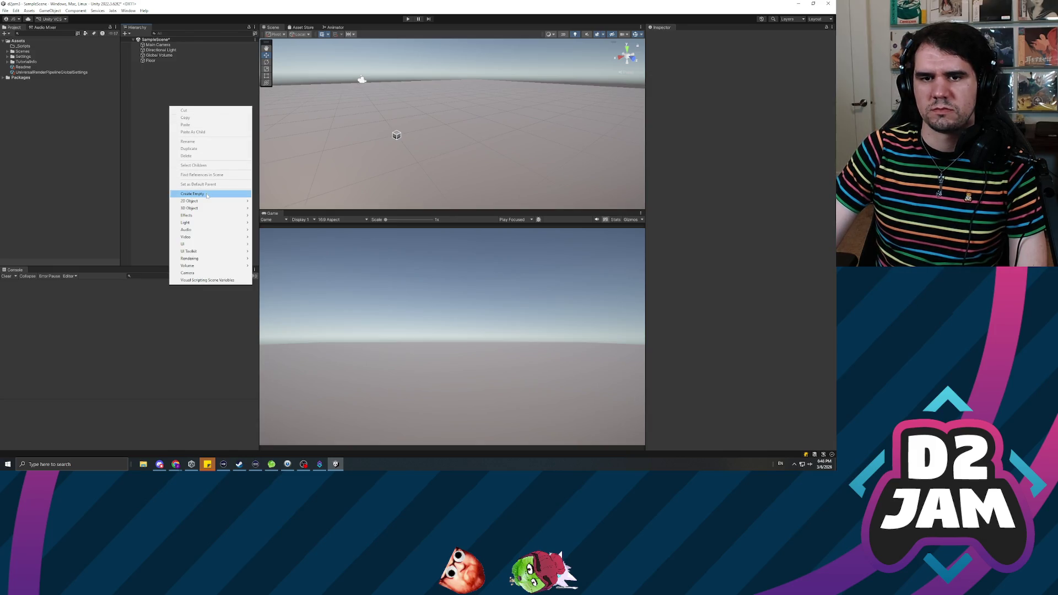
pyautogui.moveTo(197, 210)
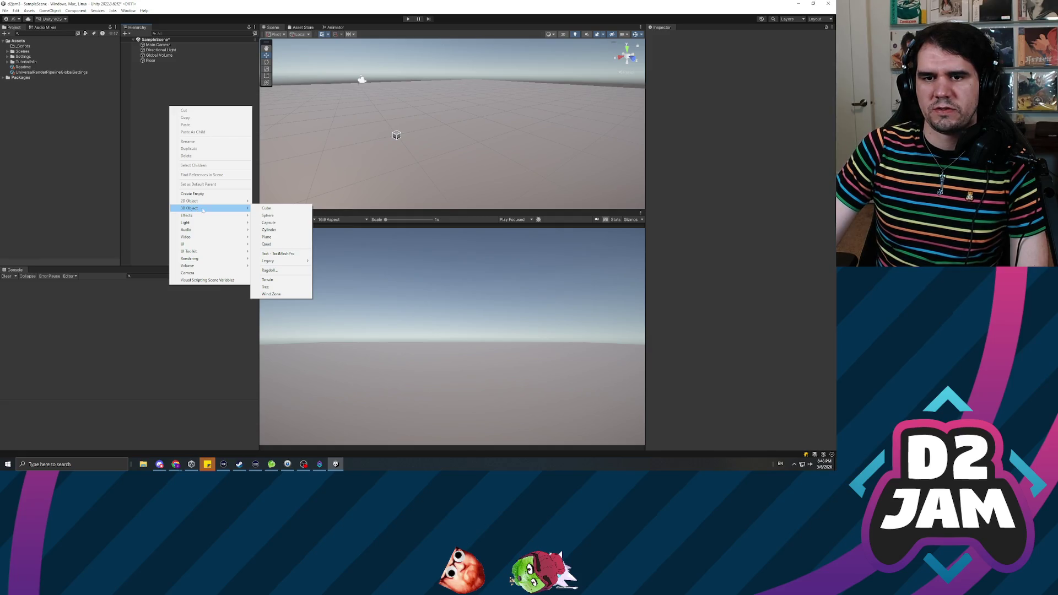
pyautogui.click(278, 224)
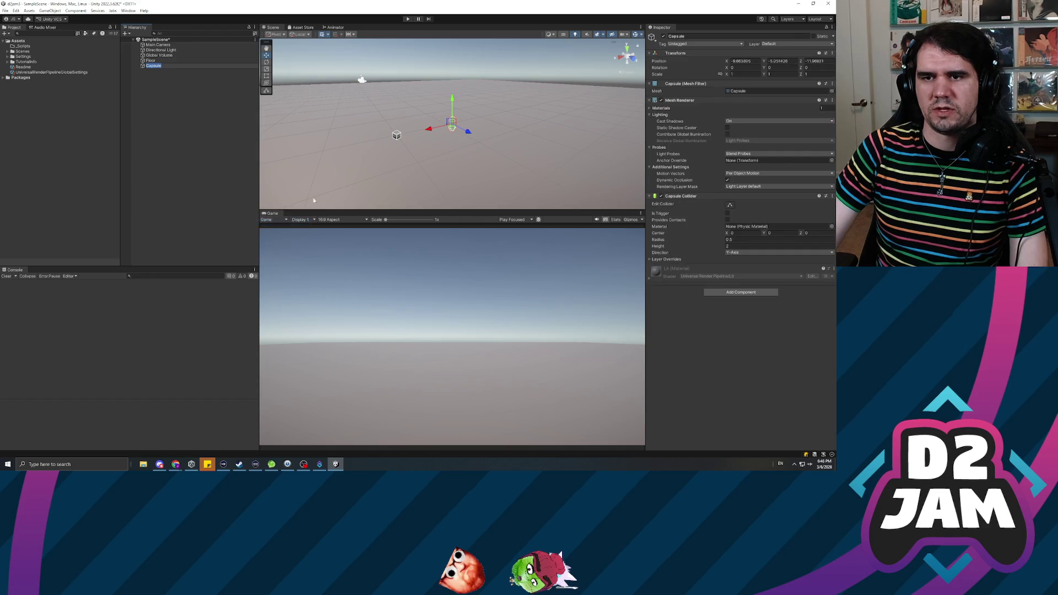
pyautogui.press('Return')
pyautogui.click(163, 65)
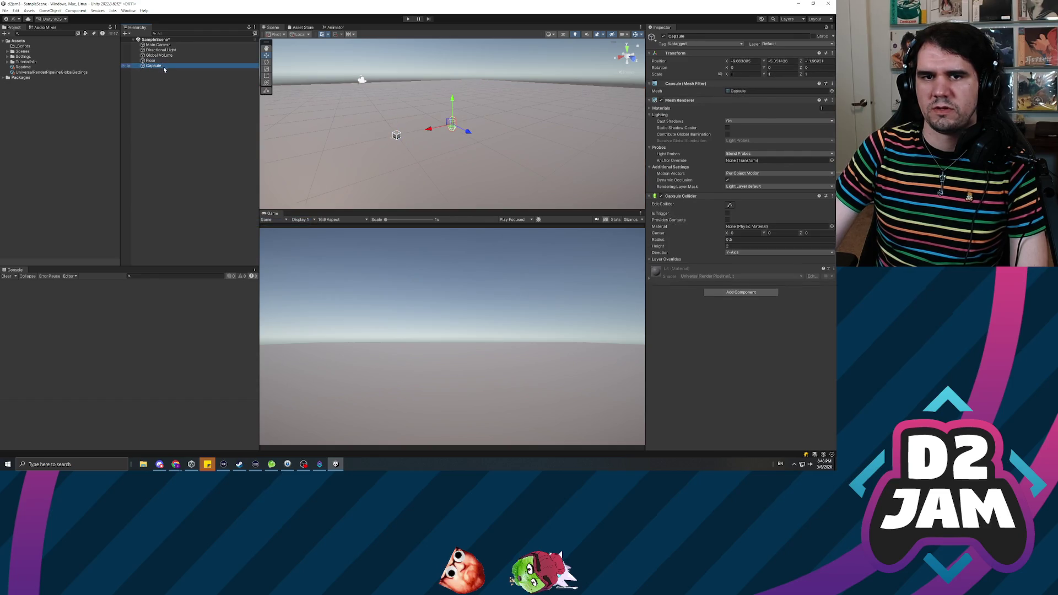
pyautogui.press('f')
pyautogui.doubleClick(741, 60)
pyautogui.write('0')
pyautogui.press('Tab')
pyautogui.write('0')
pyautogui.press('Tab')
pyautogui.write('0')
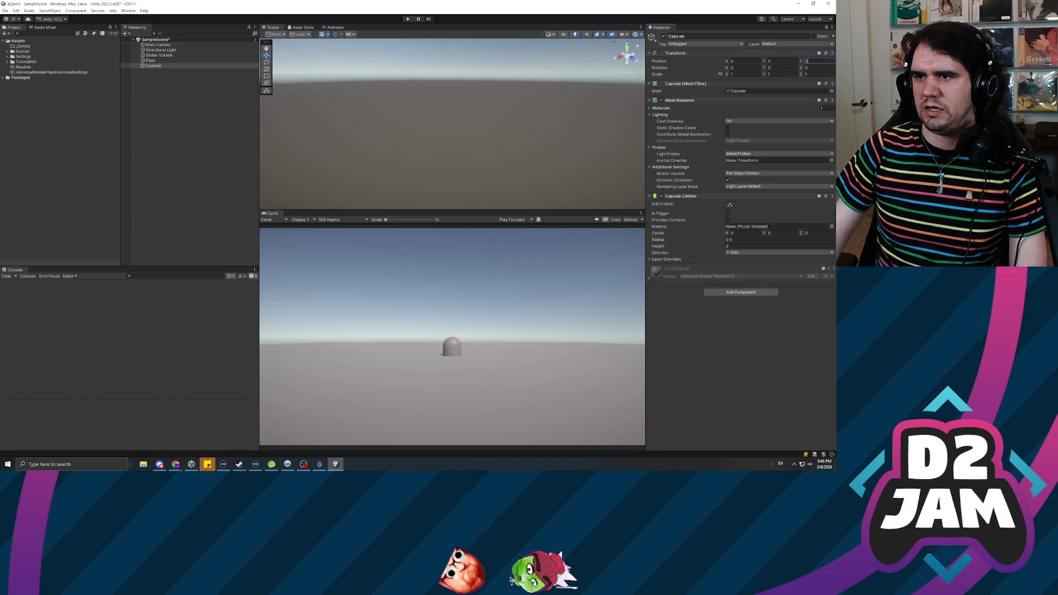
pyautogui.click(158, 66)
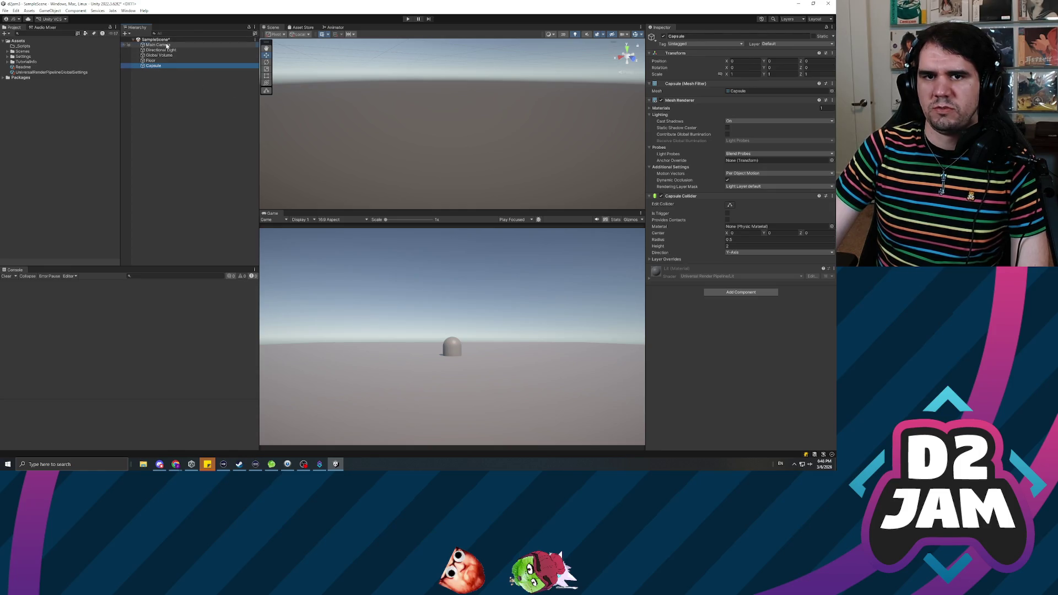
# - Drag the Main Camera onto the Capsule to try parenting it
pyautogui.click(167, 46)
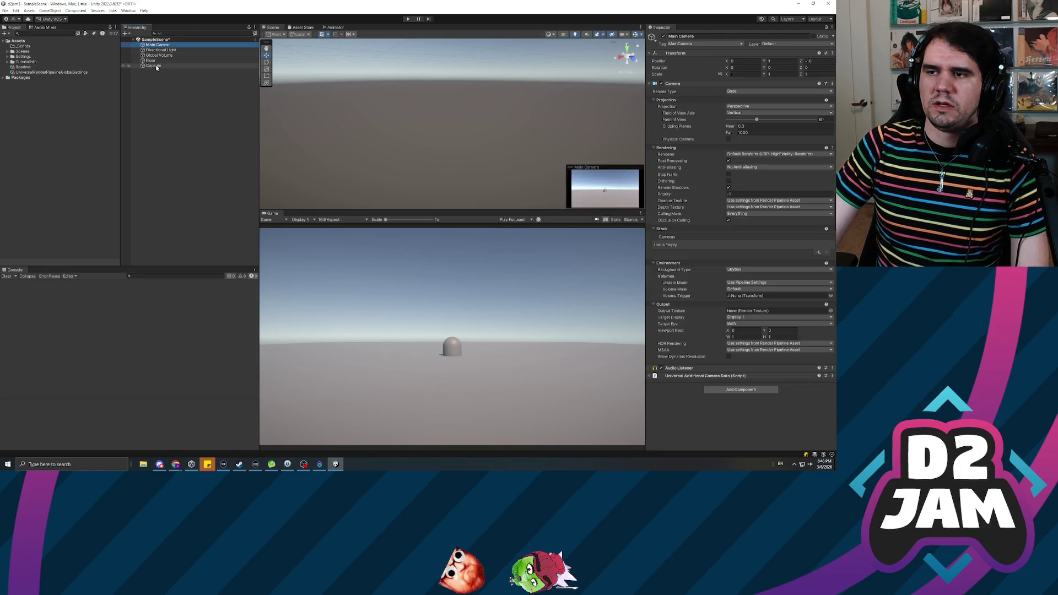
pyautogui.moveTo(166, 46); pyautogui.dragTo(165, 116)
pyautogui.rightClick(166, 115)
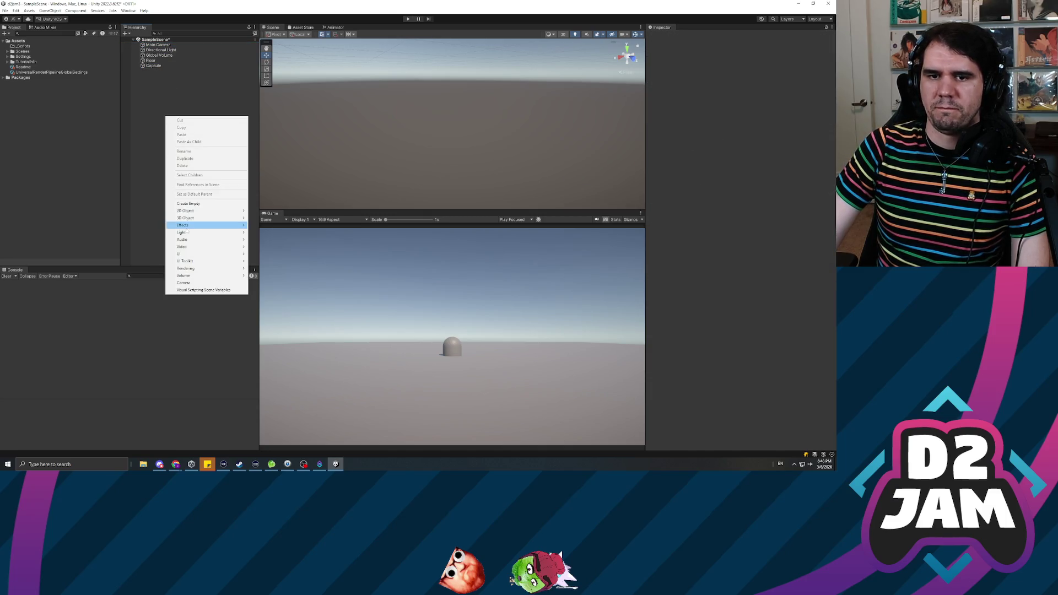
# - Create an empty object named PlayerCharacter and make the Main Camera its child
pyautogui.click(207, 204)
pyautogui.write('PlayerCharacter')
pyautogui.press('Return')
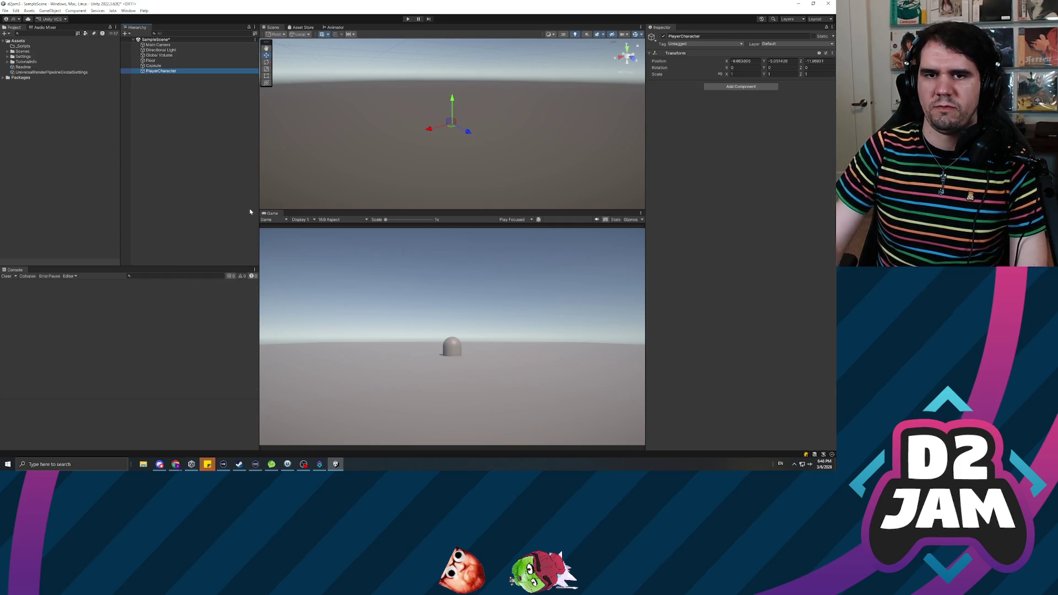
pyautogui.moveTo(170, 75); pyautogui.dragTo(164, 71)
pyautogui.click(164, 72)
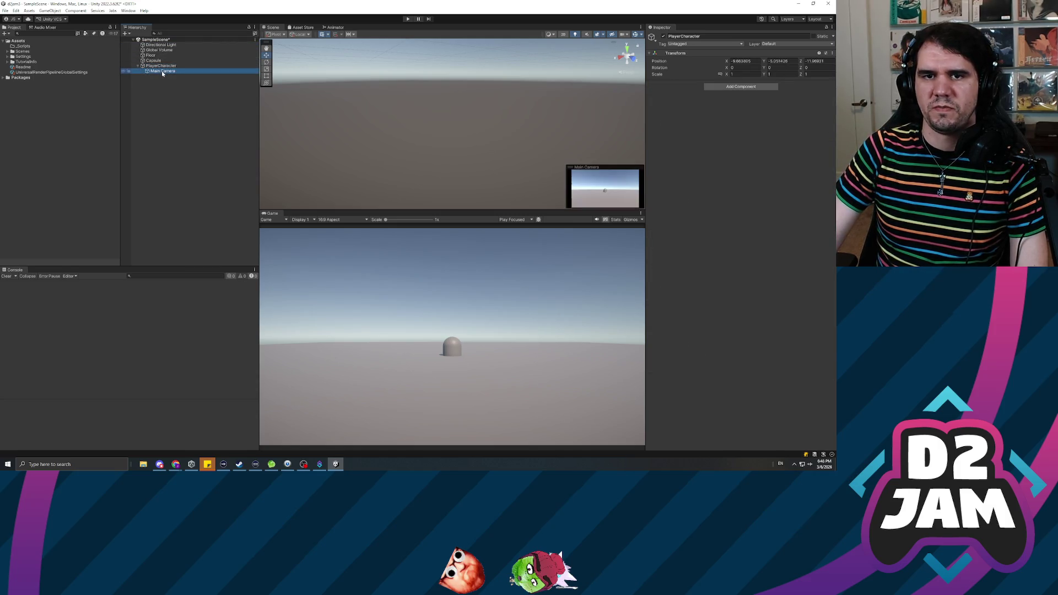
pyautogui.press('Up')
pyautogui.click(165, 70)
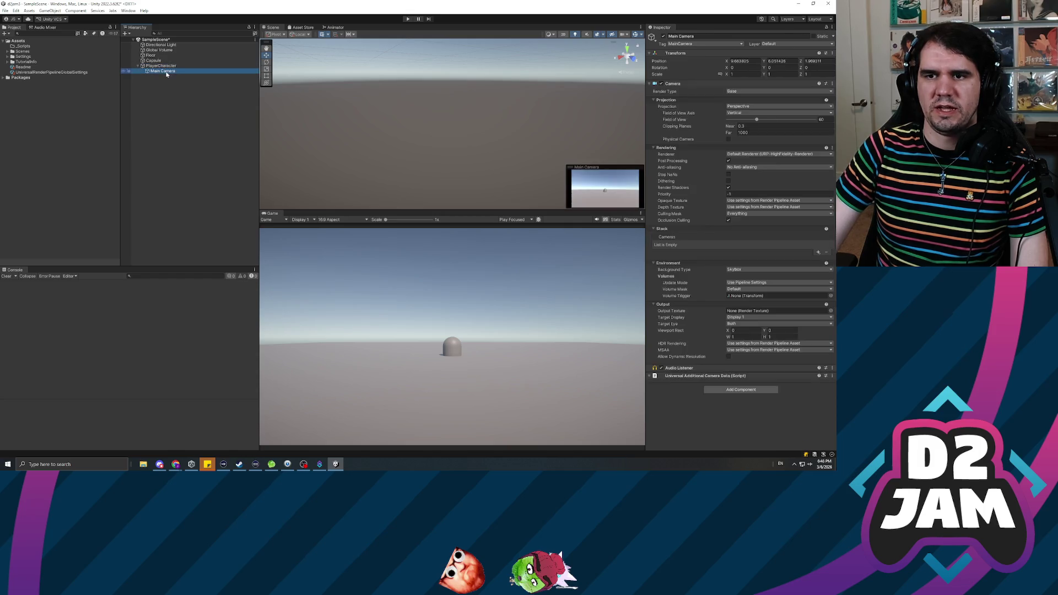
# - Add an empty child named Collider under PlayerCharacter and give it a Capsule Collider
pyautogui.rightClick(166, 65)
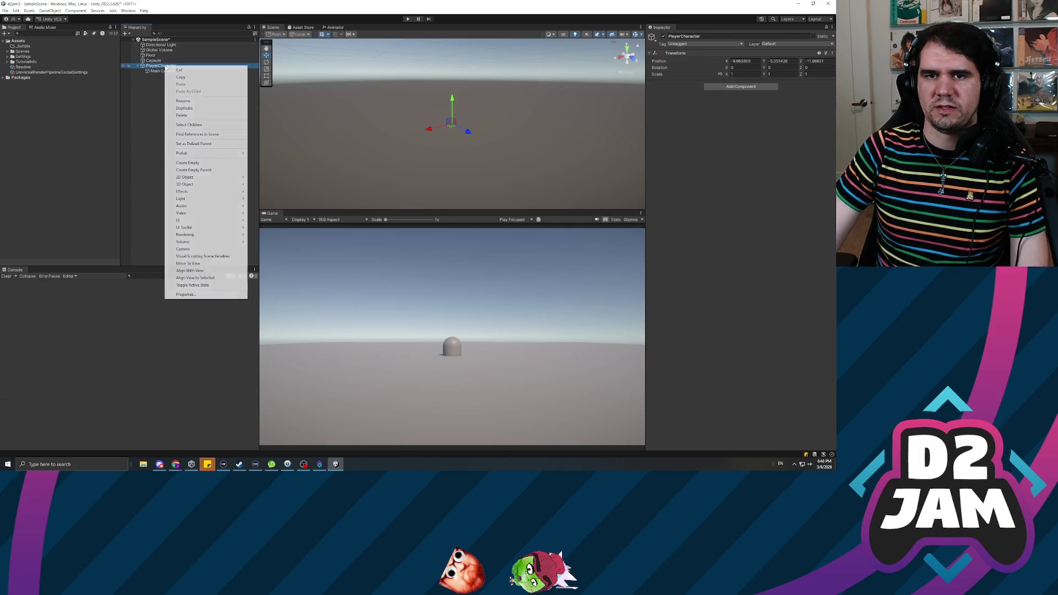
pyautogui.click(196, 162)
pyautogui.write('Collider')
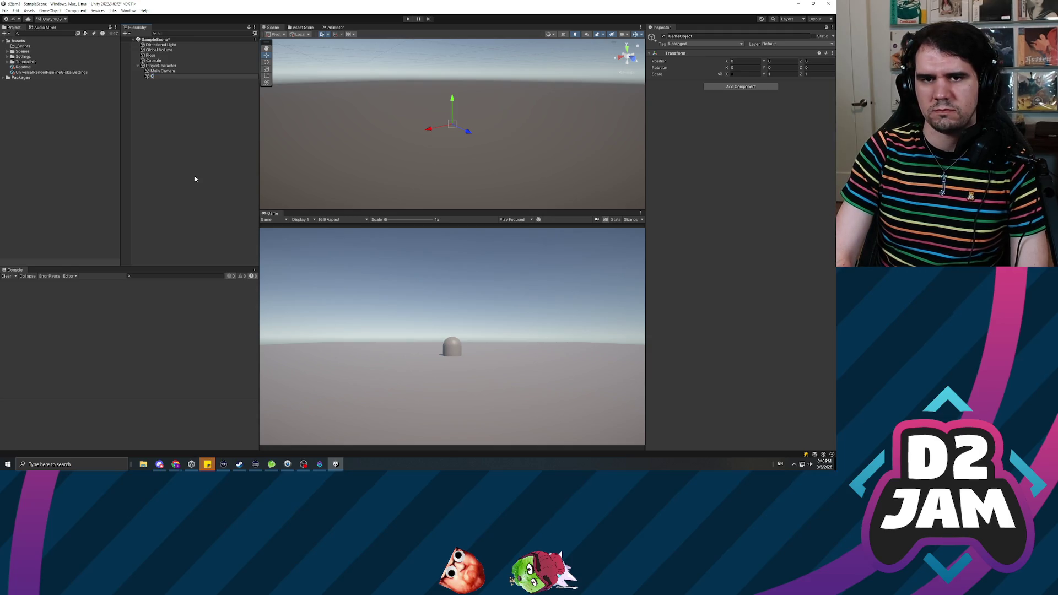
pyautogui.press('Return')
pyautogui.click(735, 88)
pyautogui.write('capsulecol')
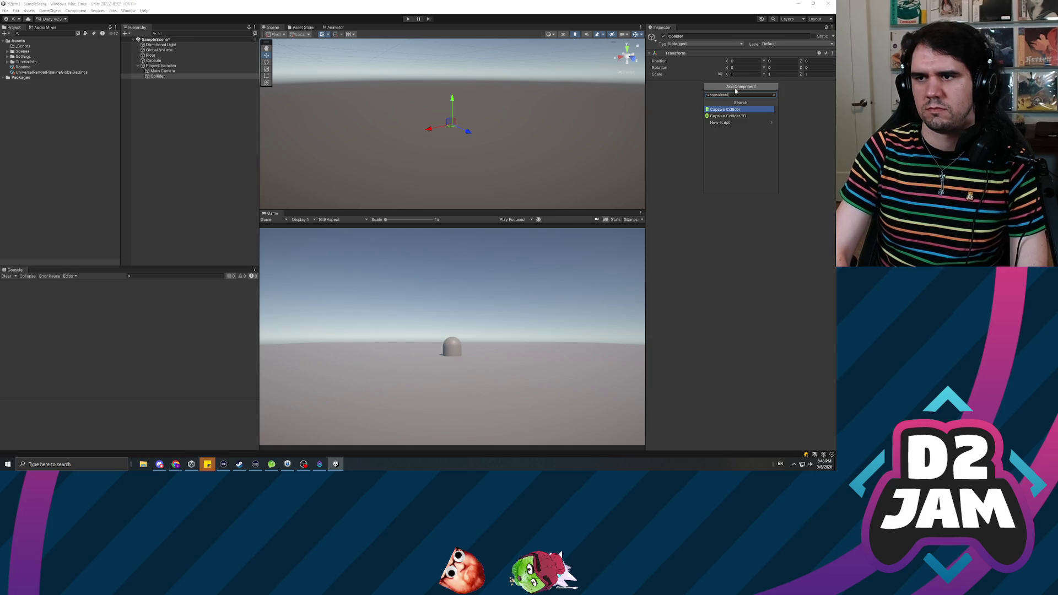
pyautogui.press('Return')
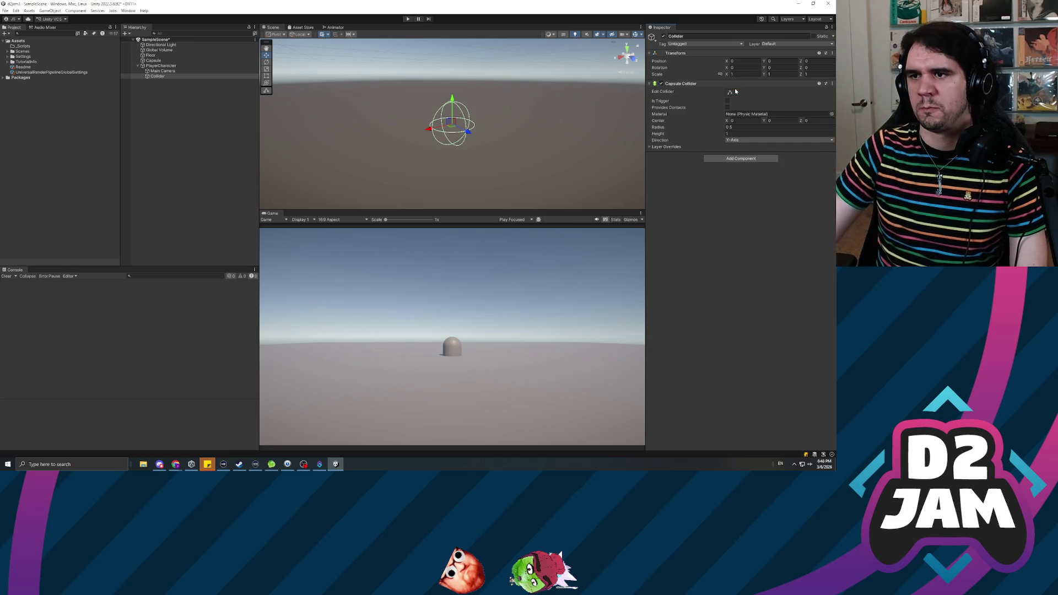
pyautogui.click(162, 70)
pyautogui.click(158, 76)
pyautogui.scroll(2, 439, 119)
pyautogui.scroll(-2, 439, 119)
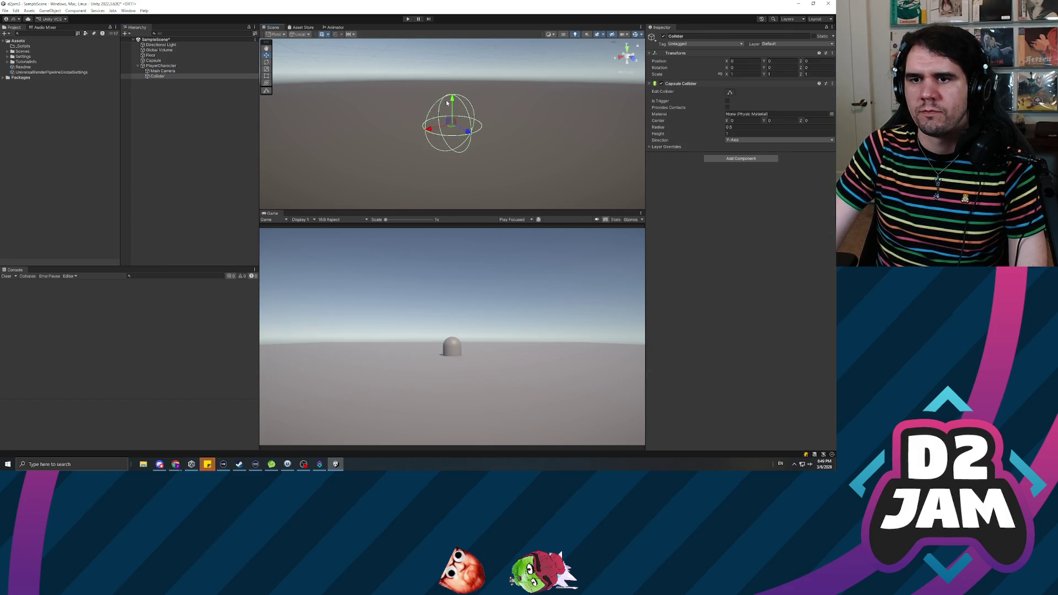
pyautogui.scroll(1, 440, 119)
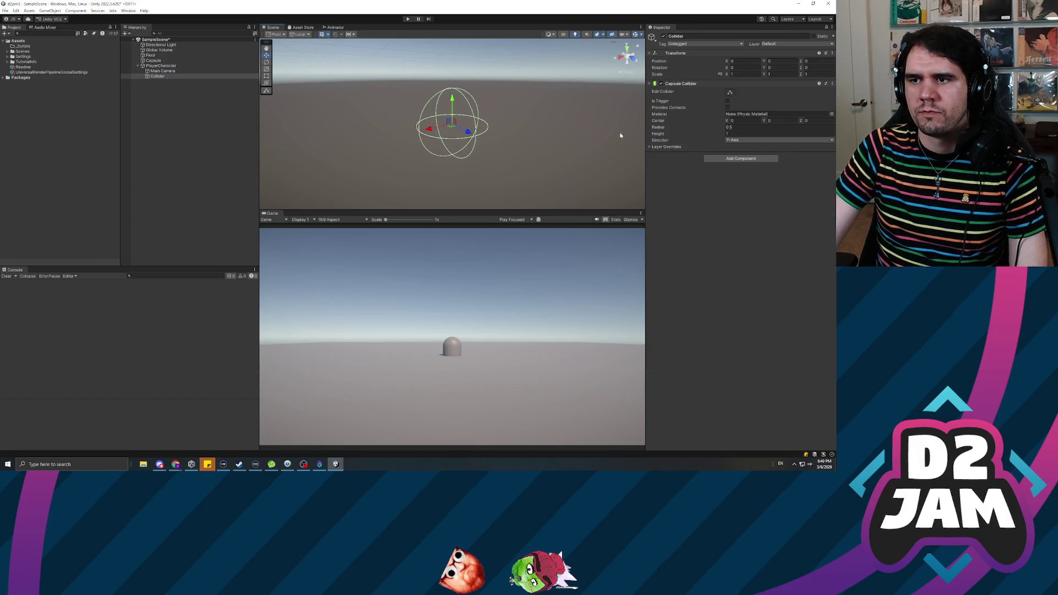
pyautogui.click(161, 66)
# - Add a Character Controller to PlayerCharacter and keep Collider parented under it
pyautogui.click(724, 87)
pyautogui.write('charac')
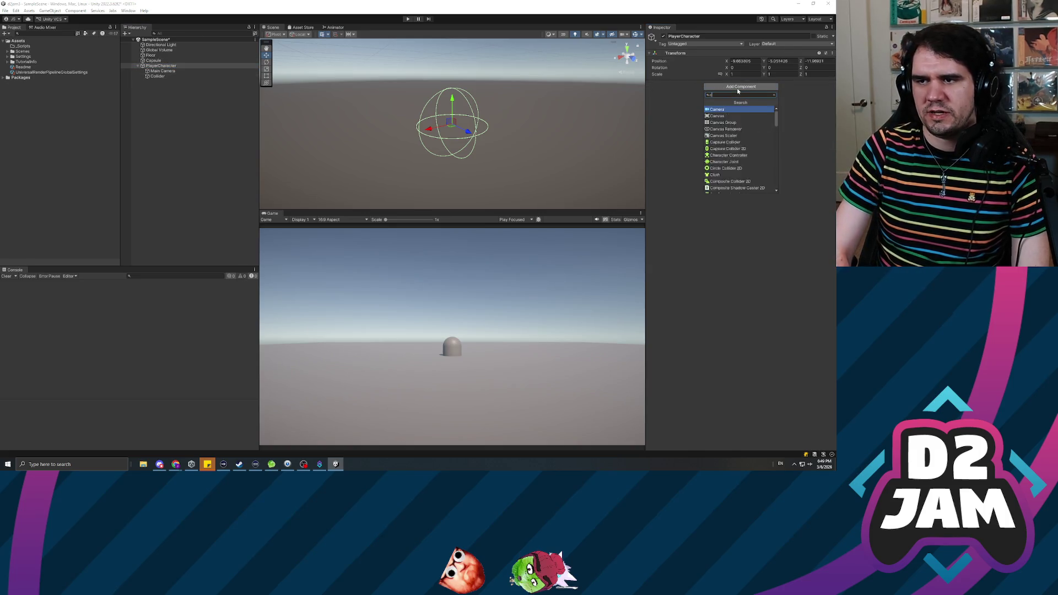
pyautogui.press('Return')
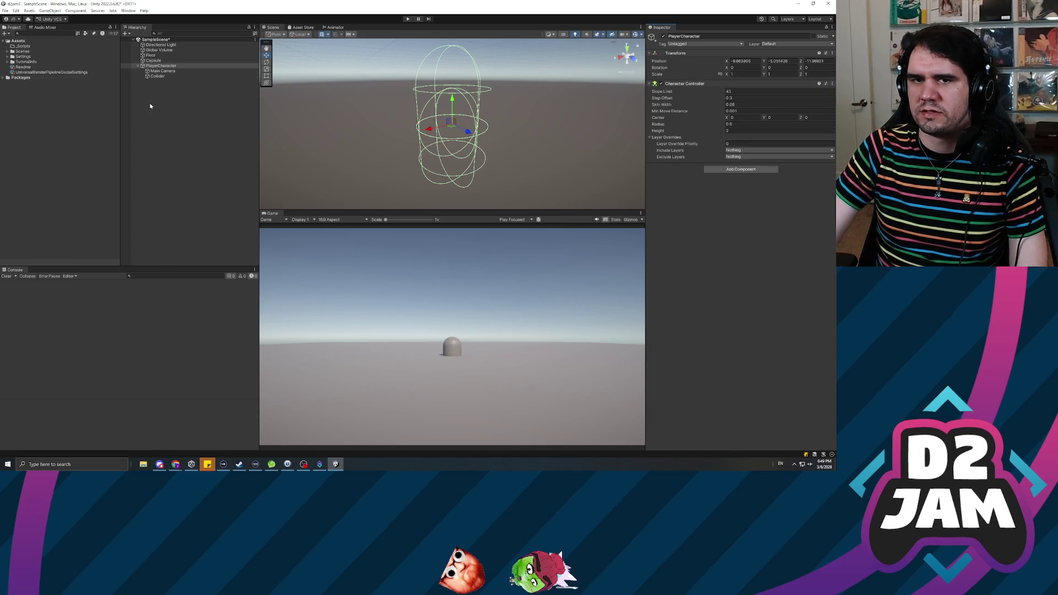
pyautogui.click(158, 77)
pyautogui.press('Up')
pyautogui.press('Up')
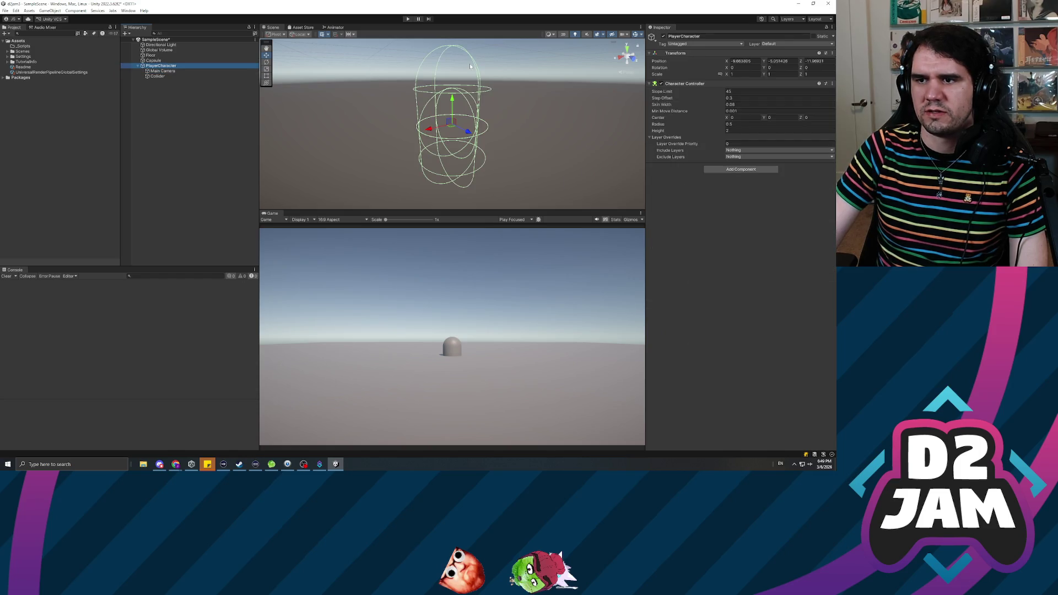
pyautogui.click(163, 76)
pyautogui.moveTo(159, 77); pyautogui.dragTo(147, 67)
pyautogui.click(148, 67)
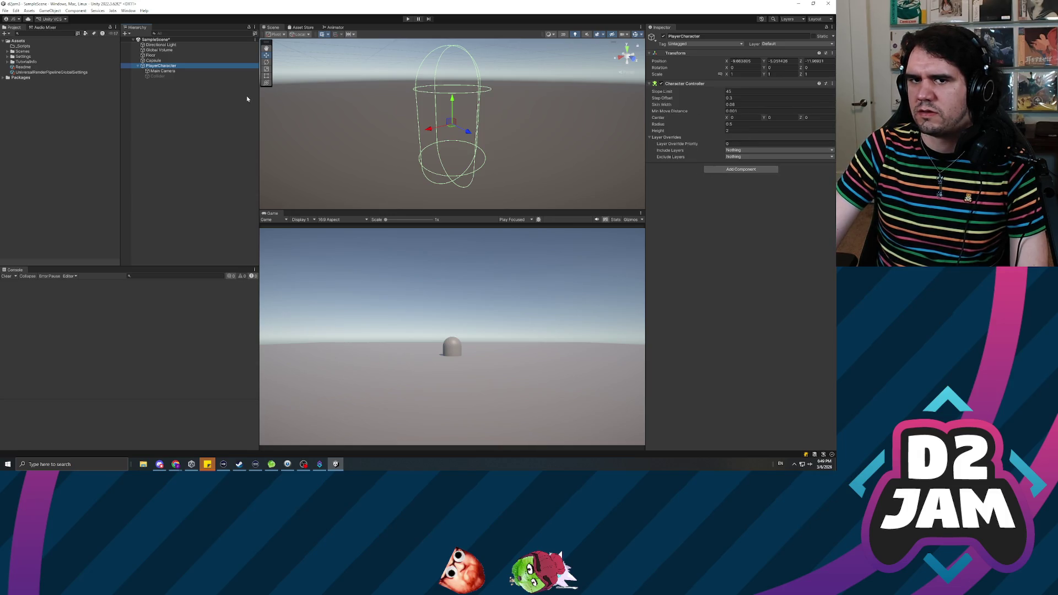
# - Set PlayerCharacter's position to 0, 0, 0 and frame it in the Scene view
pyautogui.click(163, 71)
pyautogui.doubleClick(161, 65)
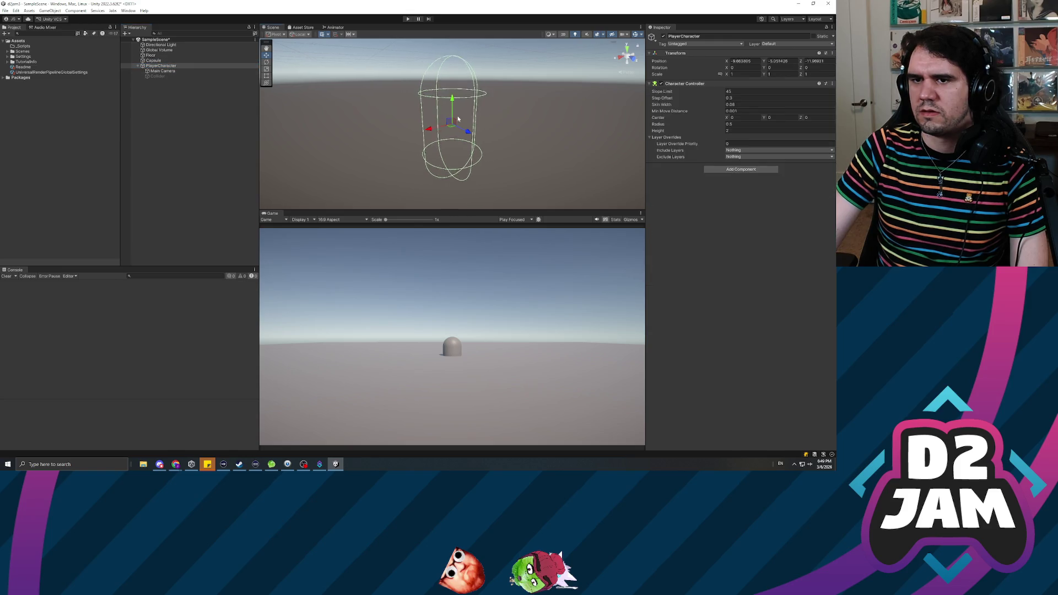
pyautogui.click(738, 61)
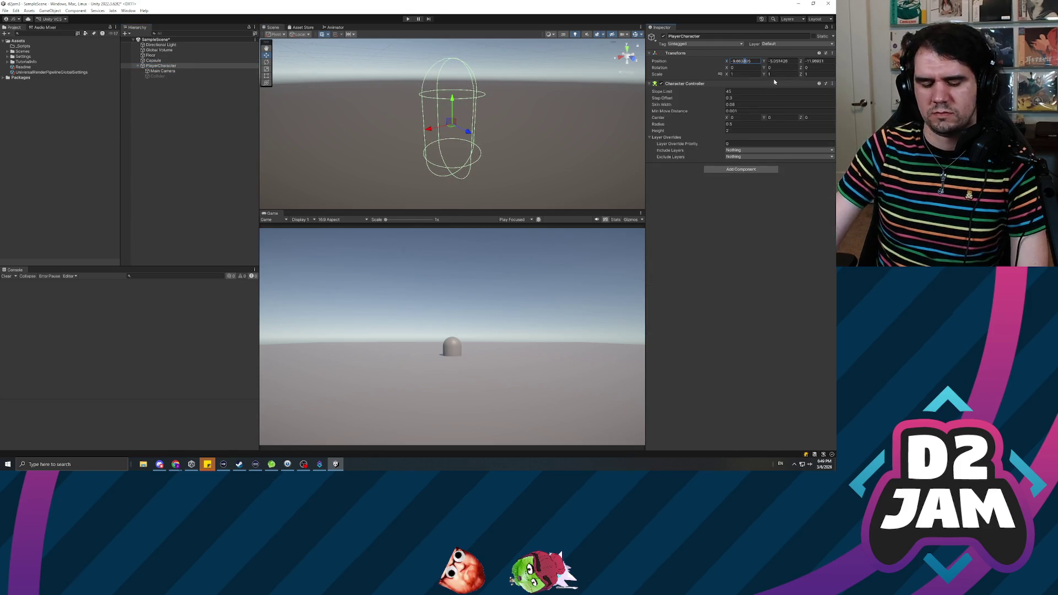
pyautogui.write('0')
pyautogui.press('Tab')
pyautogui.write('0')
pyautogui.press('Tab')
pyautogui.write('0')
pyautogui.press('Return')
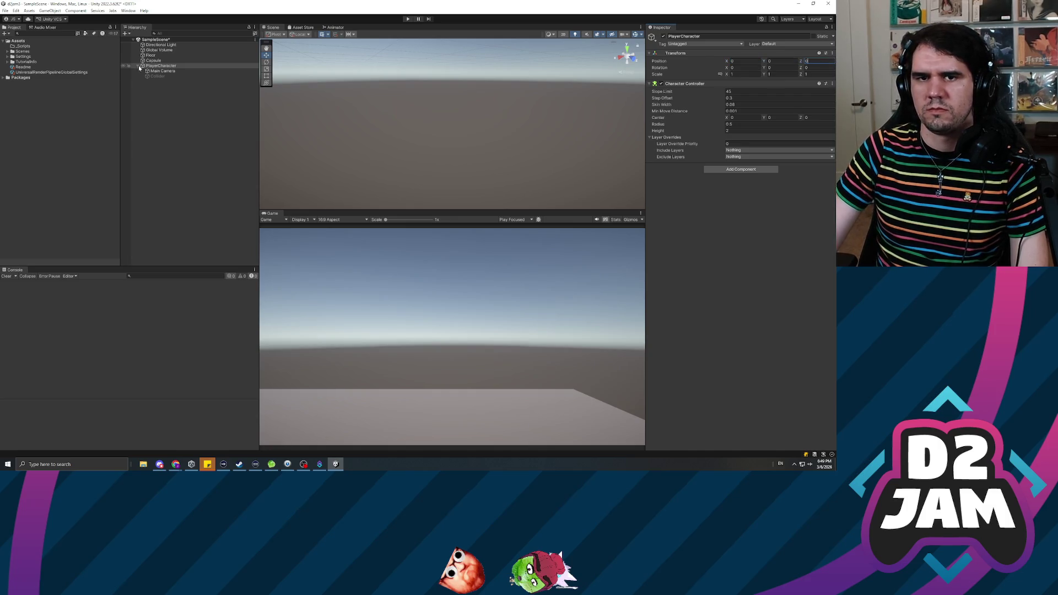
pyautogui.moveTo(386, 113)
pyautogui.mouseDown()
pyautogui.moveTo(422, 120)
pyautogui.moveTo(330, 149)
pyautogui.moveTo(270, 96)
pyautogui.mouseUp()
pyautogui.press('f')
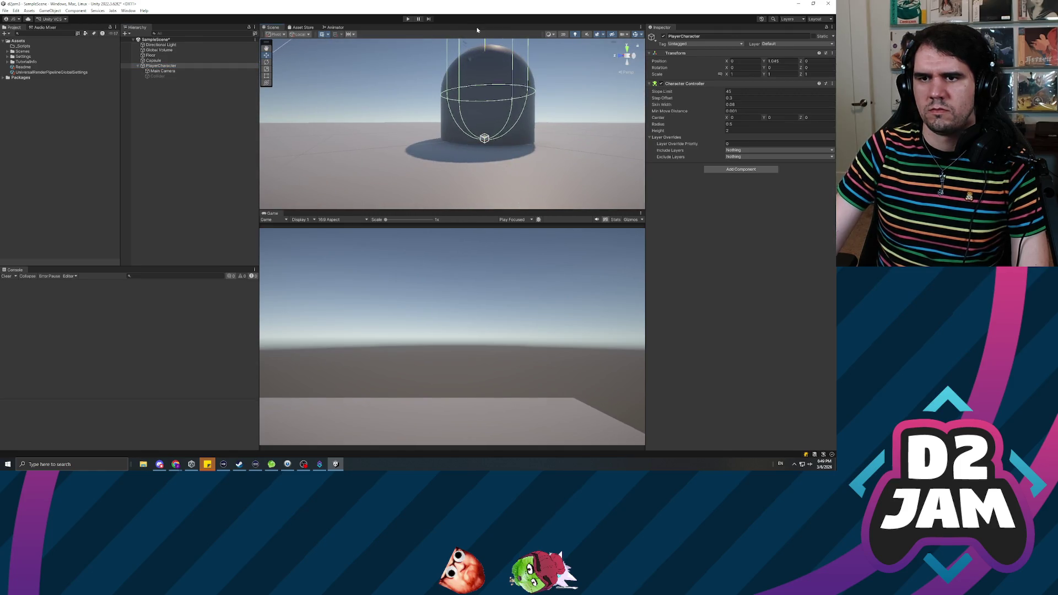
# - Delete the old Capsule, raise PlayerCharacter to Y 1.239, and enter Play mode
pyautogui.click(168, 61)
pyautogui.press('Delete')
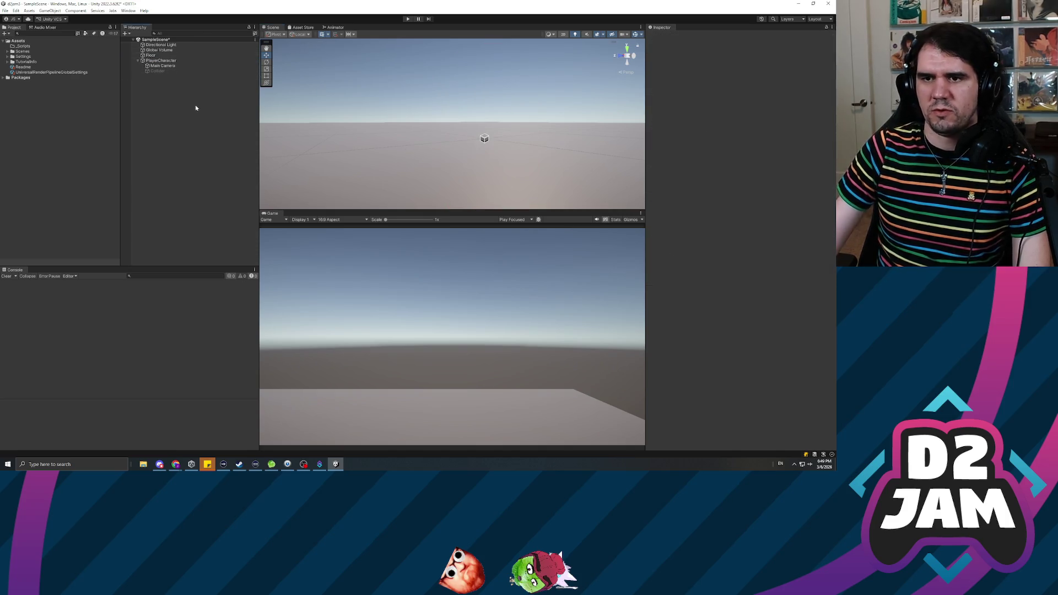
pyautogui.click(165, 61)
pyautogui.moveTo(486, 115)
pyautogui.mouseDown()
pyautogui.moveTo(486, 50)
pyautogui.moveTo(529, 99)
pyautogui.moveTo(466, 123)
pyautogui.moveTo(435, 110)
pyautogui.mouseUp()
pyautogui.click(408, 18)
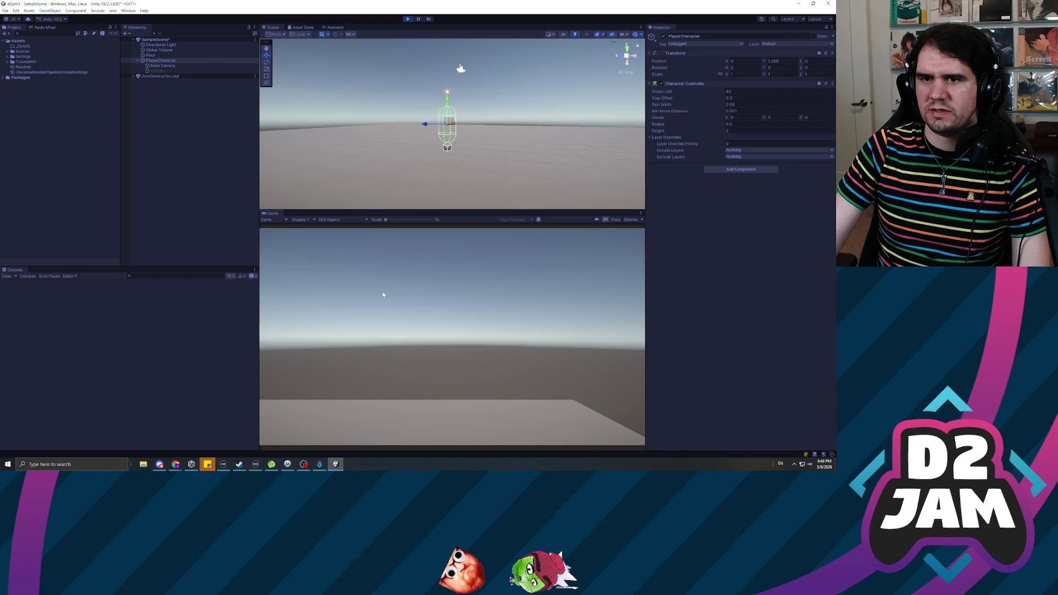
# - Stop Play mode after test-running the player
pyautogui.click(408, 19)
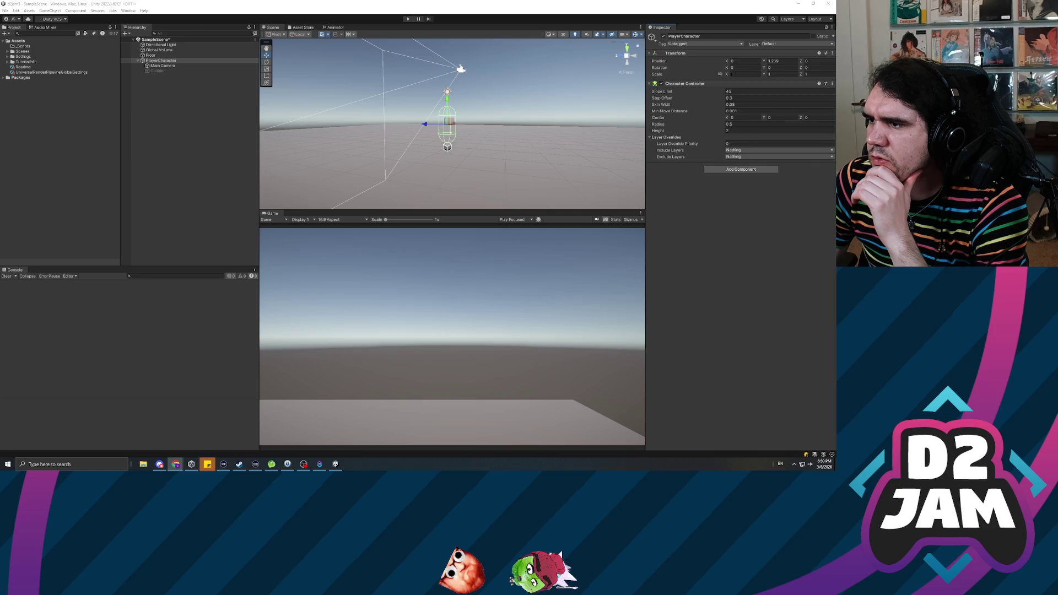
pyautogui.hotkey('alt', 'Tab')
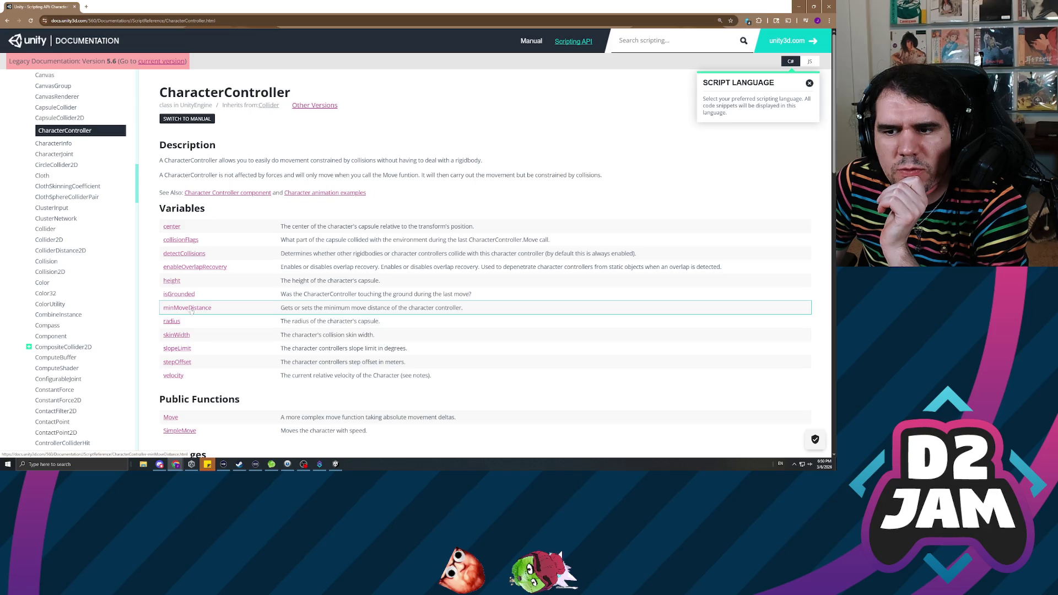
# - Read the CharacterController.SimpleMove reference, noting that y-axis velocity is ignored
pyautogui.scroll(-2, 230, 311)
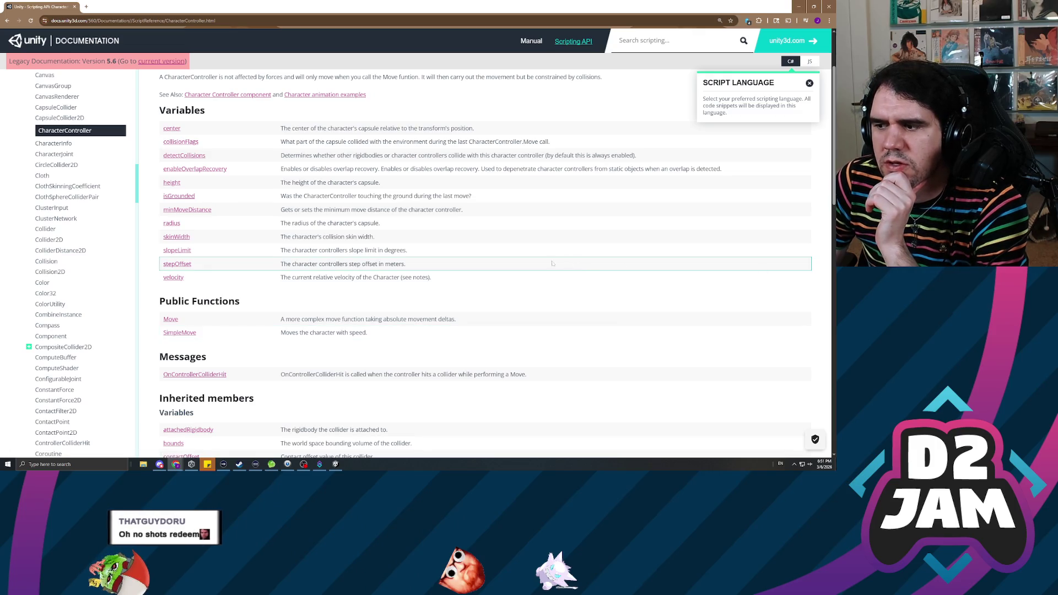
pyautogui.scroll(-2, 357, 292)
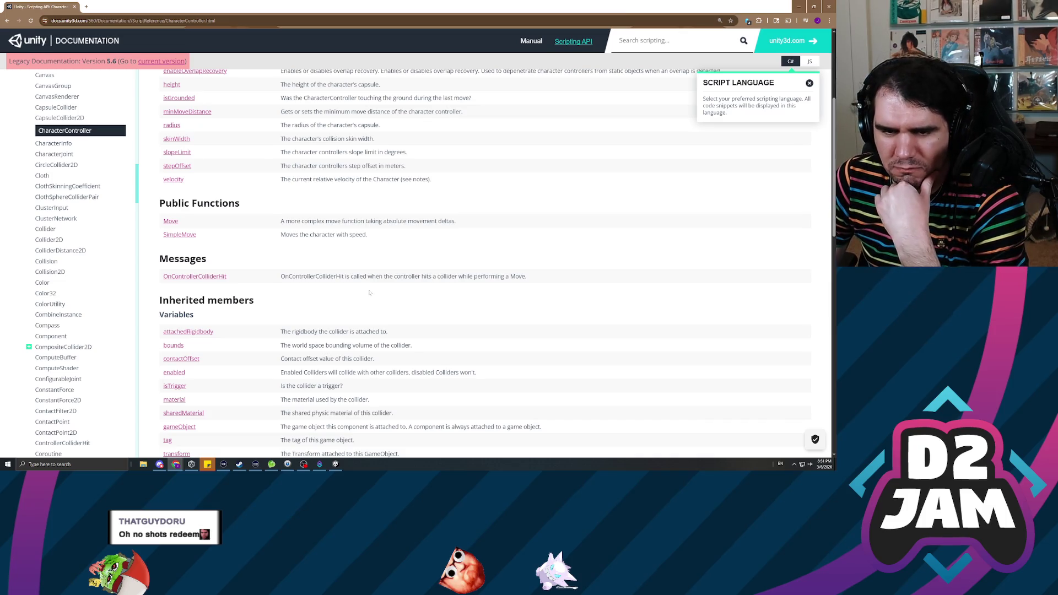
pyautogui.scroll(-3, 370, 293)
pyautogui.scroll(3, 363, 293)
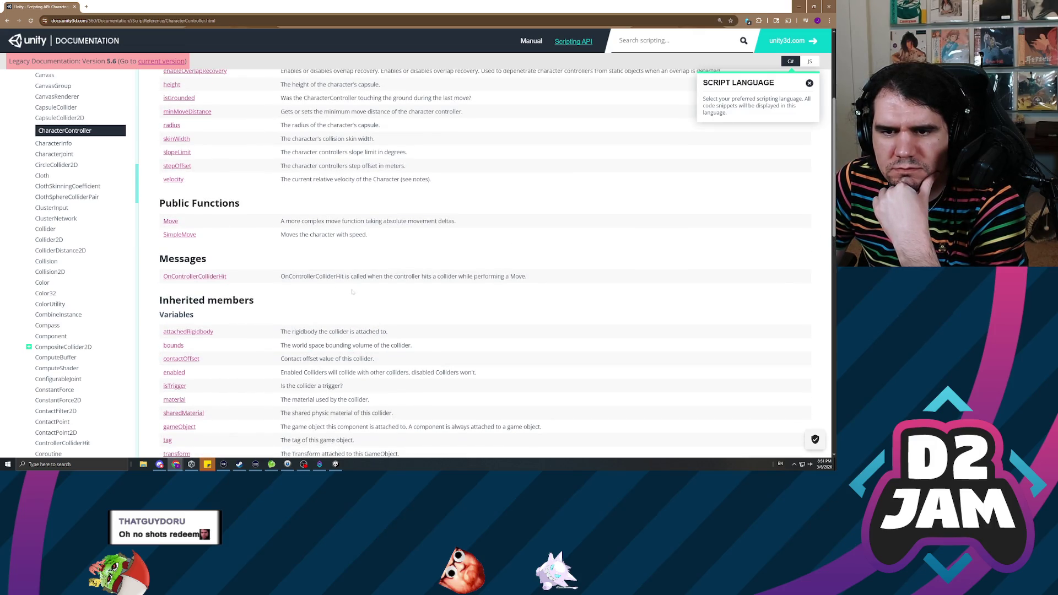
pyautogui.click(180, 235)
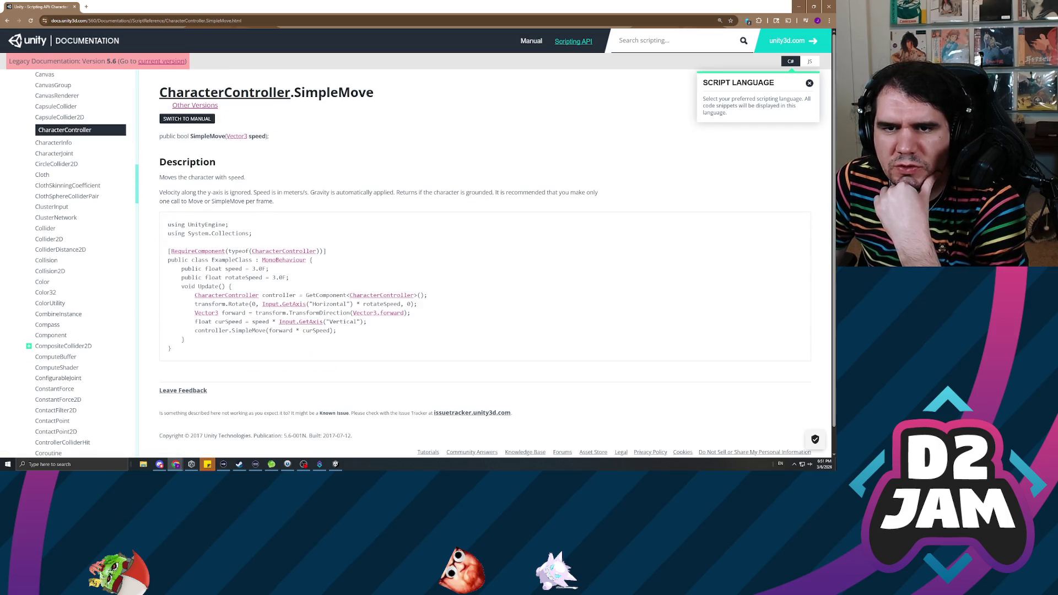
pyautogui.moveTo(189, 192); pyautogui.dragTo(292, 192)
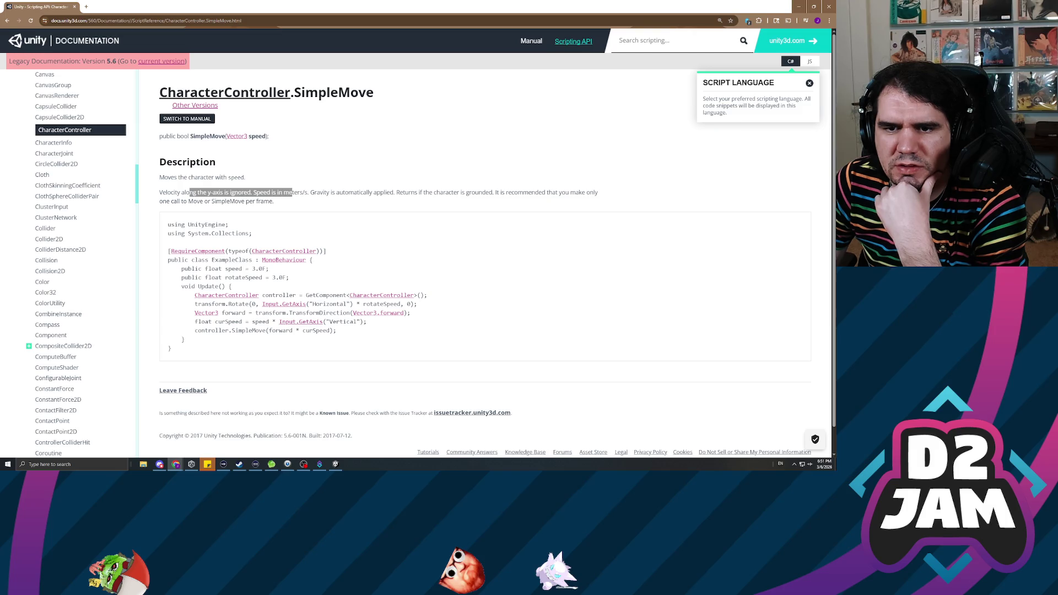
pyautogui.click(388, 191)
pyautogui.moveTo(160, 192); pyautogui.dragTo(361, 192)
pyautogui.click(360, 192)
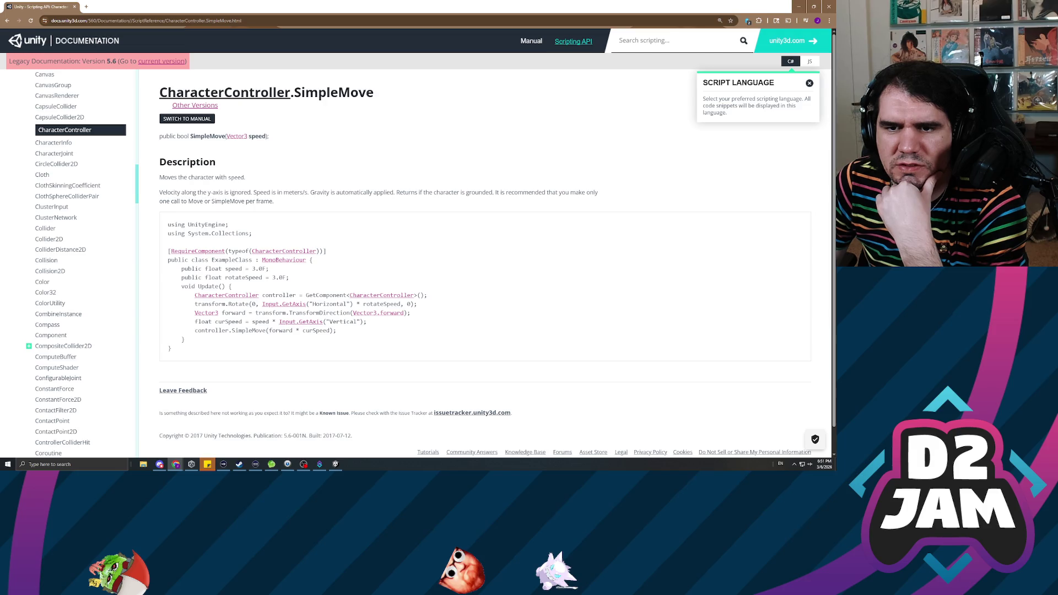
pyautogui.moveTo(281, 192); pyautogui.dragTo(400, 192)
pyautogui.click(400, 192)
pyautogui.scroll(-1, 365, 220)
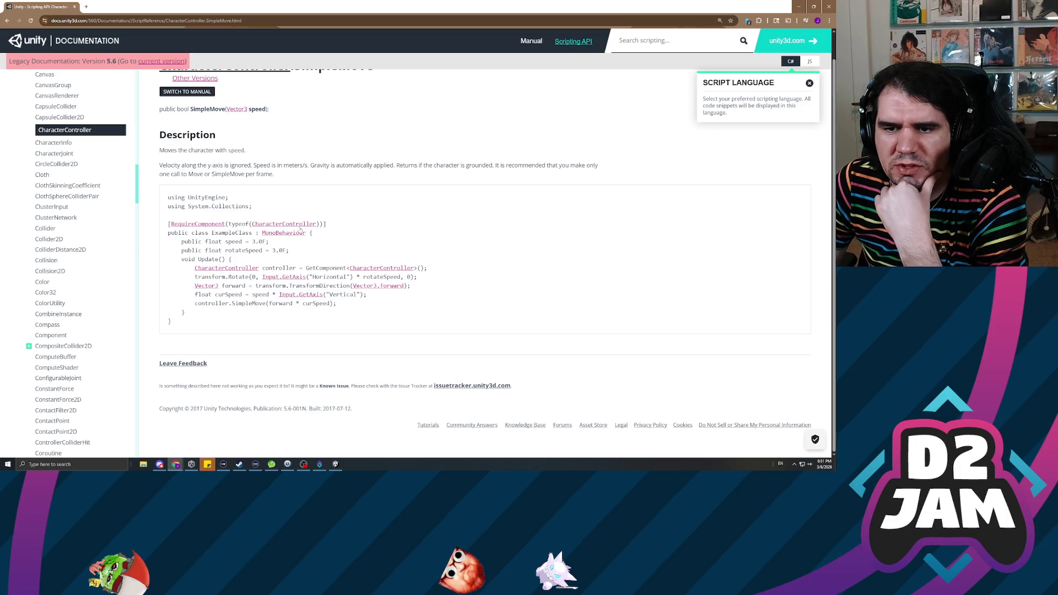
pyautogui.press('super+Down')
pyautogui.press('super+Down')
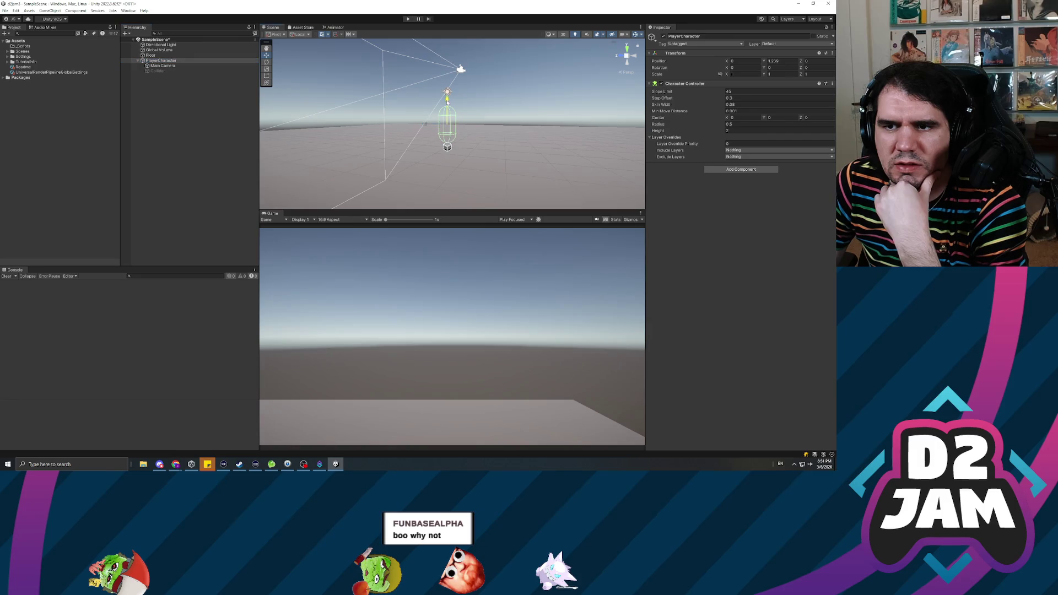
# - Raise PlayerCharacter to Y 5.41, play-test the scene, then stop playing and deselect it
pyautogui.moveTo(441, 91); pyautogui.dragTo(441, 25)
pyautogui.hotkey('ctrl', 'p')
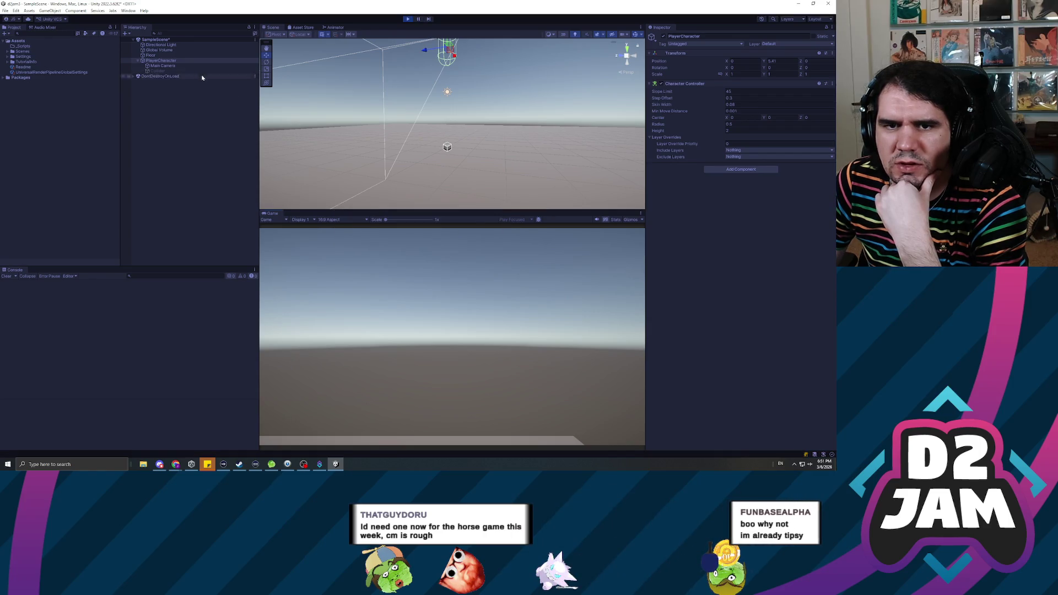
pyautogui.click(163, 65)
pyautogui.click(162, 61)
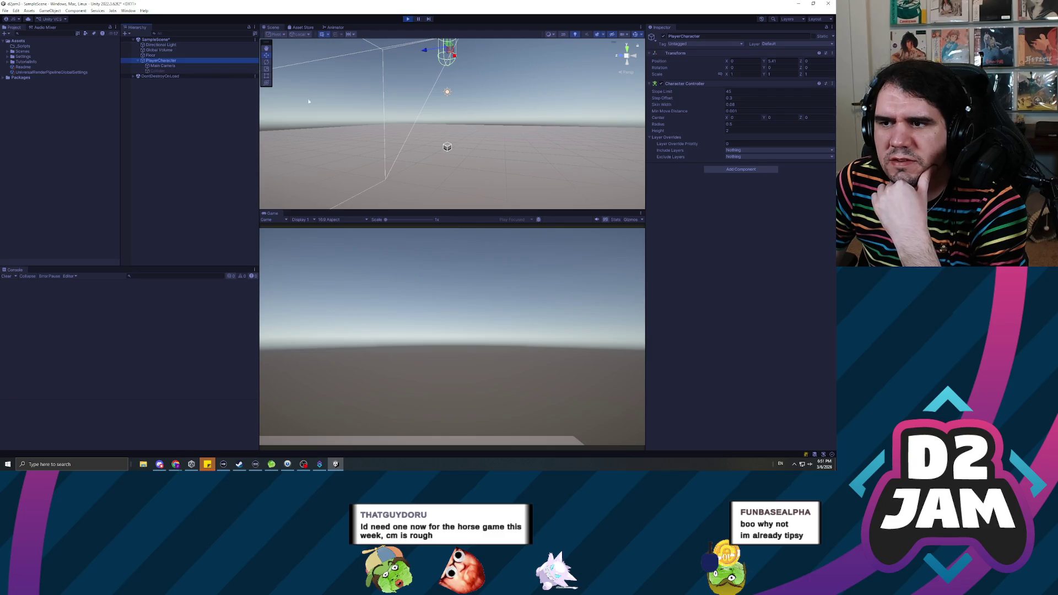
pyautogui.click(408, 18)
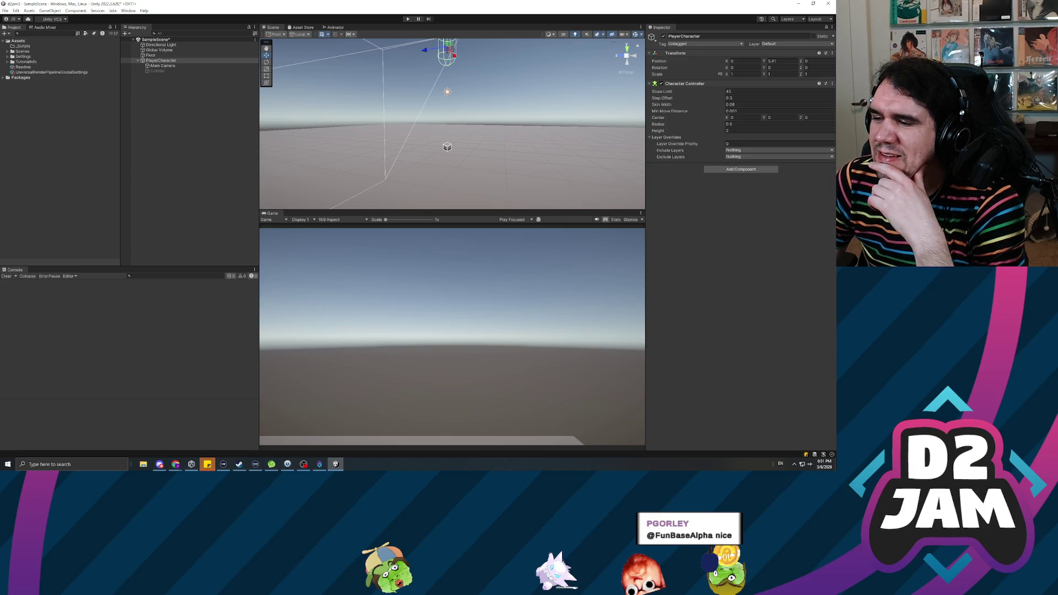
pyautogui.click(135, 207)
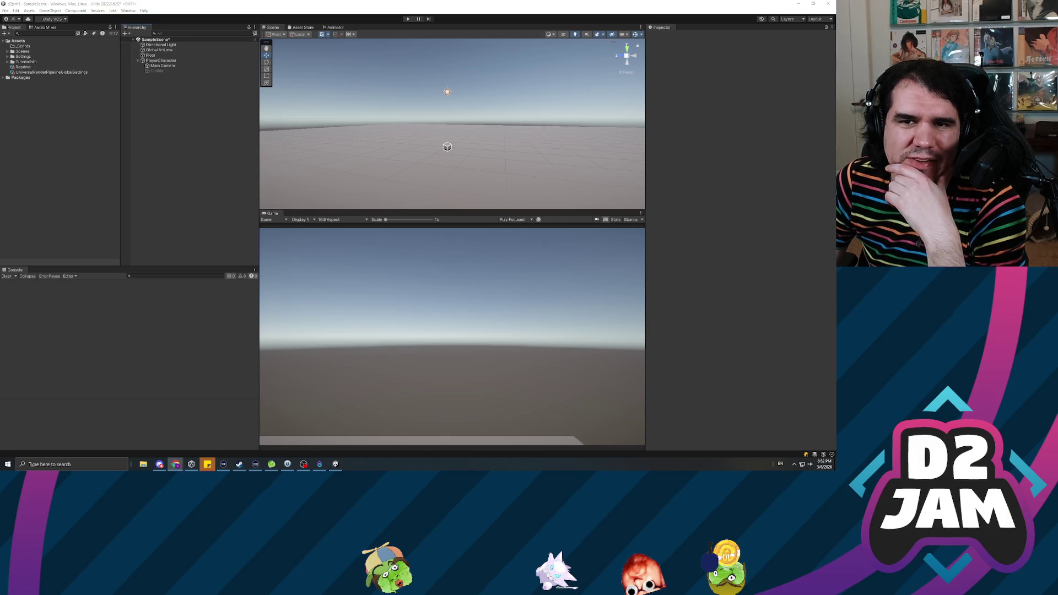
# - Select both Floor and PlayerCharacter in the Hierarchy
pyautogui.click(94, 196)
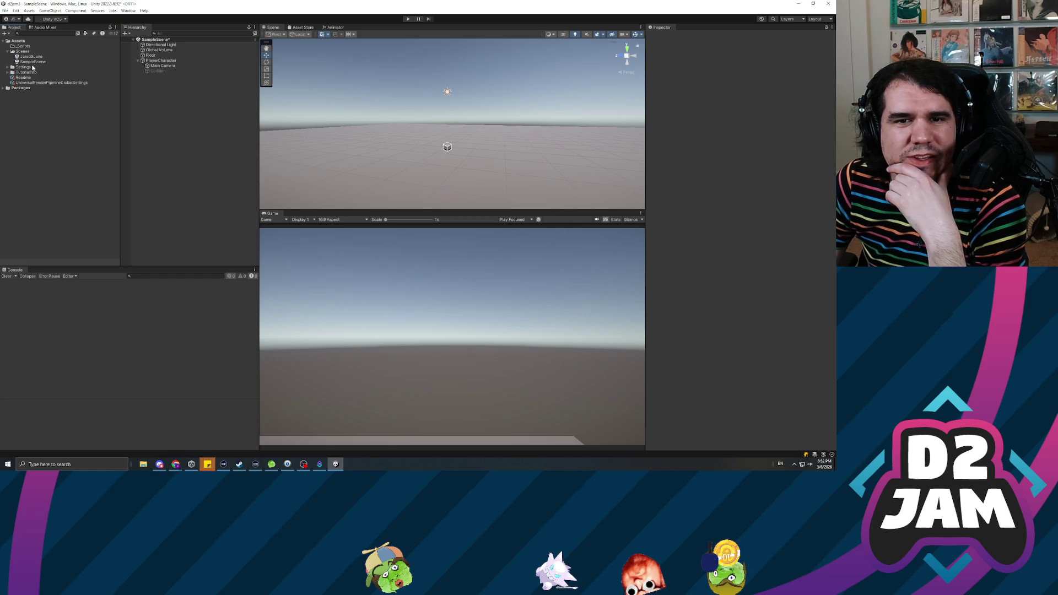
pyautogui.click(168, 67)
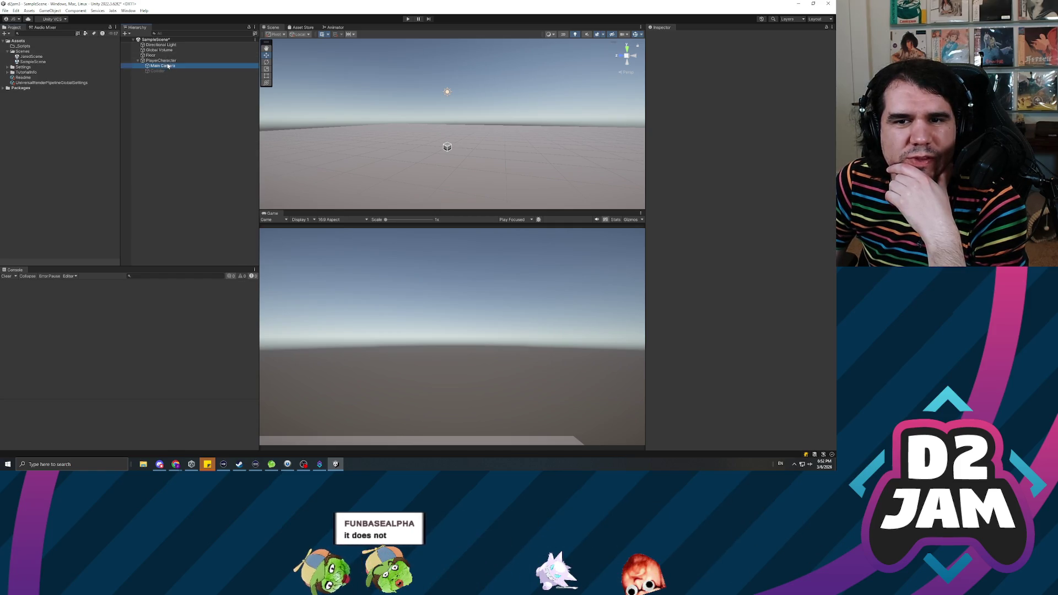
pyautogui.click(157, 56)
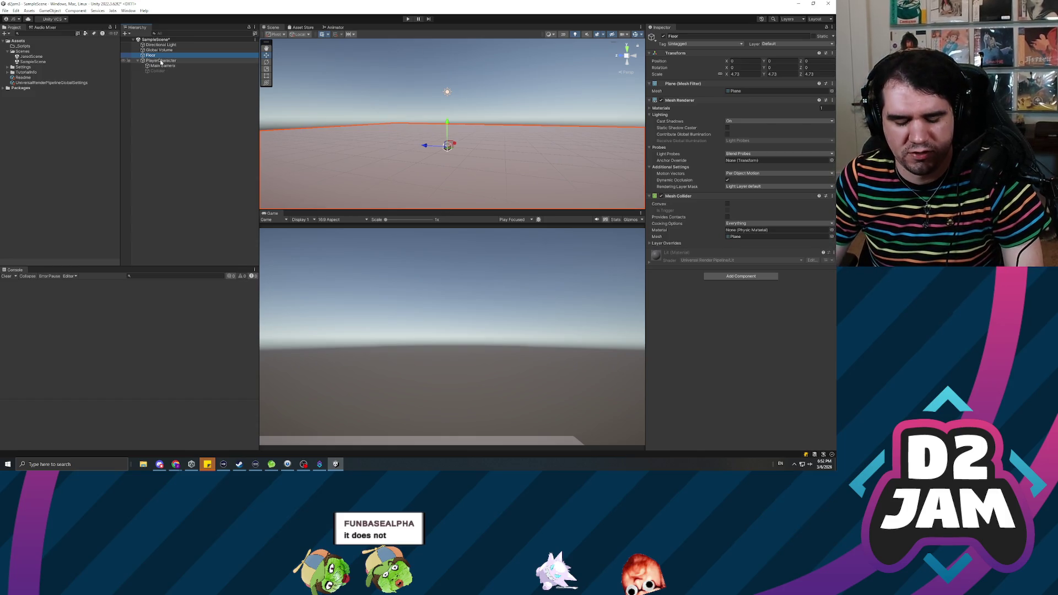
pyautogui.moveTo(157, 56); pyautogui.dragTo(166, 62)
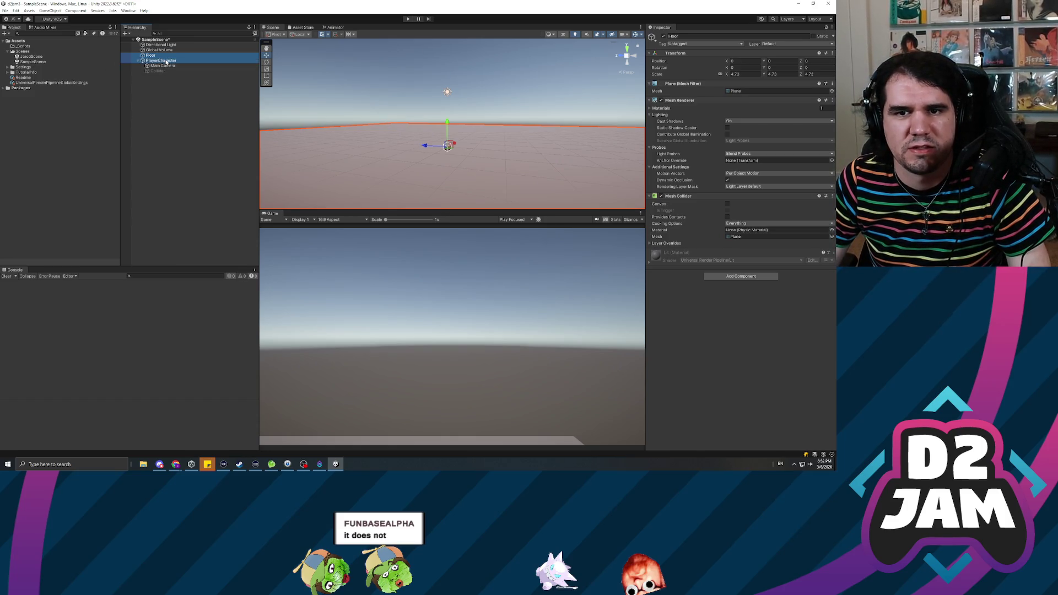
pyautogui.keyDown('ctrl'); pyautogui.click(166, 62); pyautogui.keyUp('ctrl')
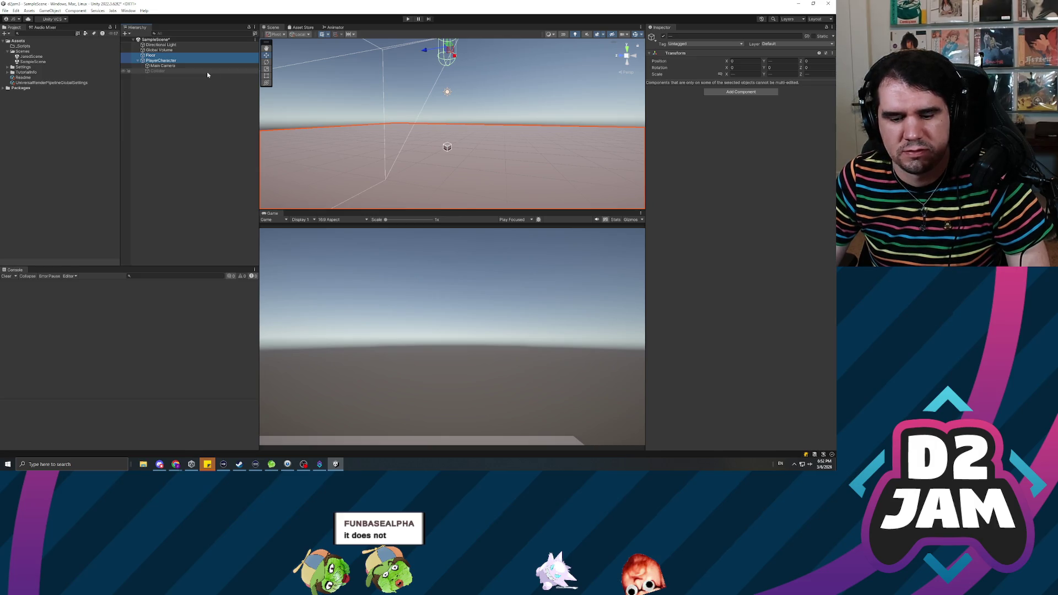
# - Open JaredScene, answer the unsaved-changes prompt, and delete its extra Main Camera
pyautogui.doubleClick(28, 57)
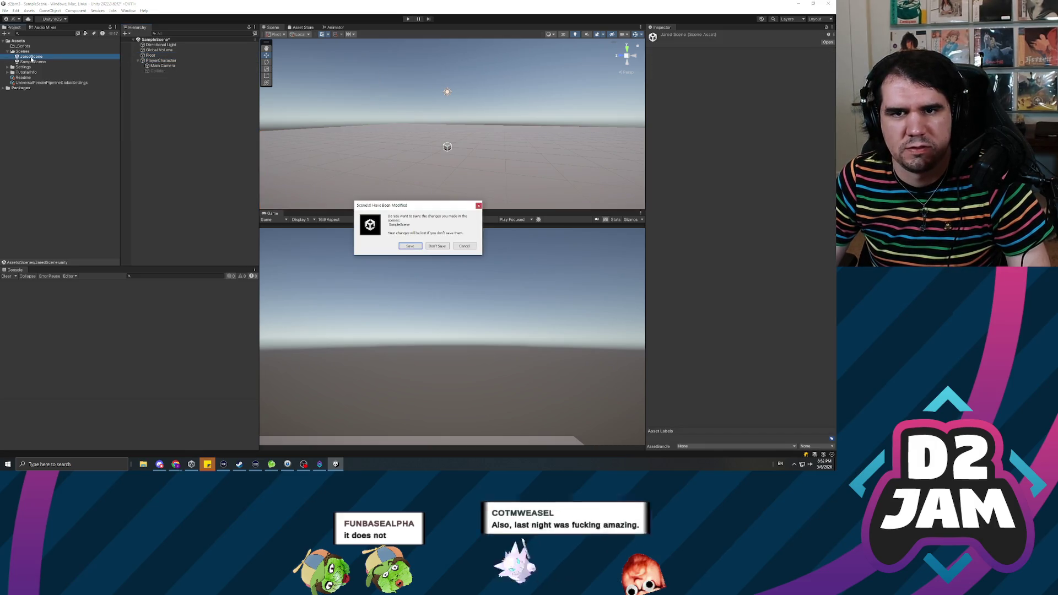
pyautogui.click(437, 245)
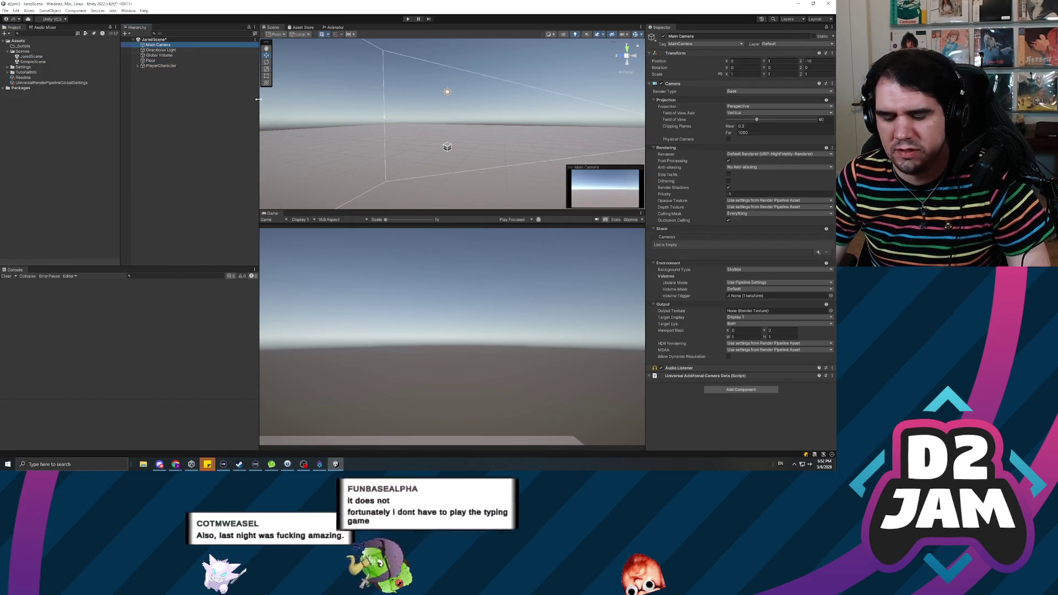
pyautogui.press('Delete')
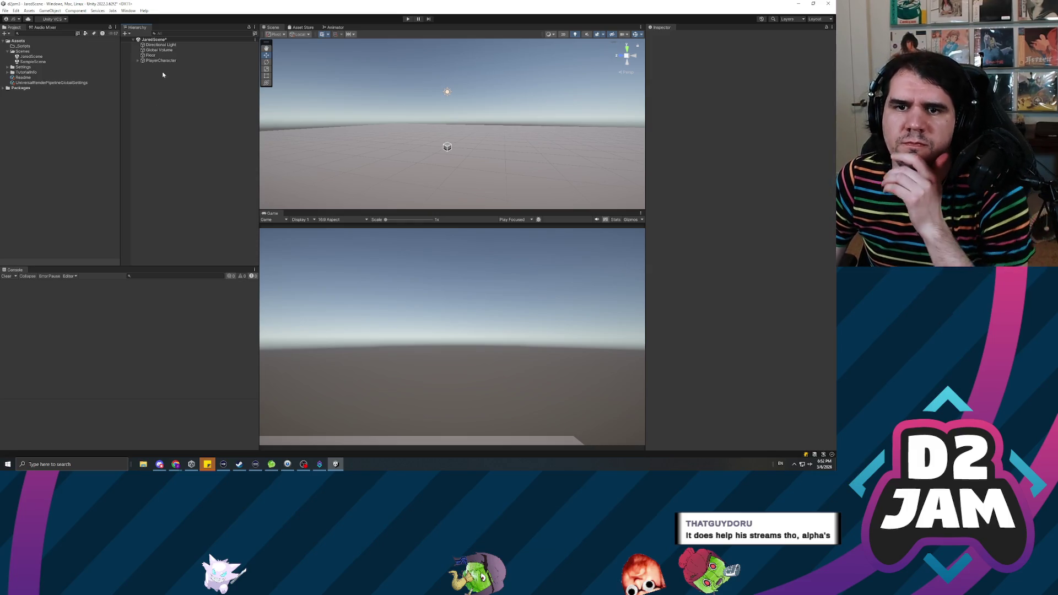
# - Select PlayerCharacter in JaredScene to show its Transform and Character Controller components
pyautogui.click(161, 61)
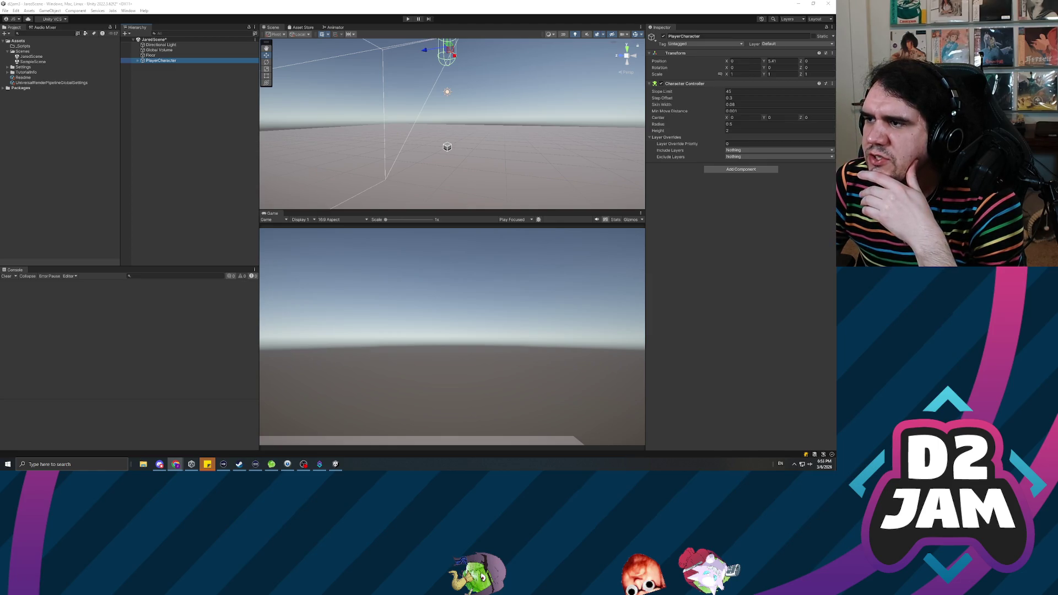
pyautogui.hotkey('alt', 'Tab')
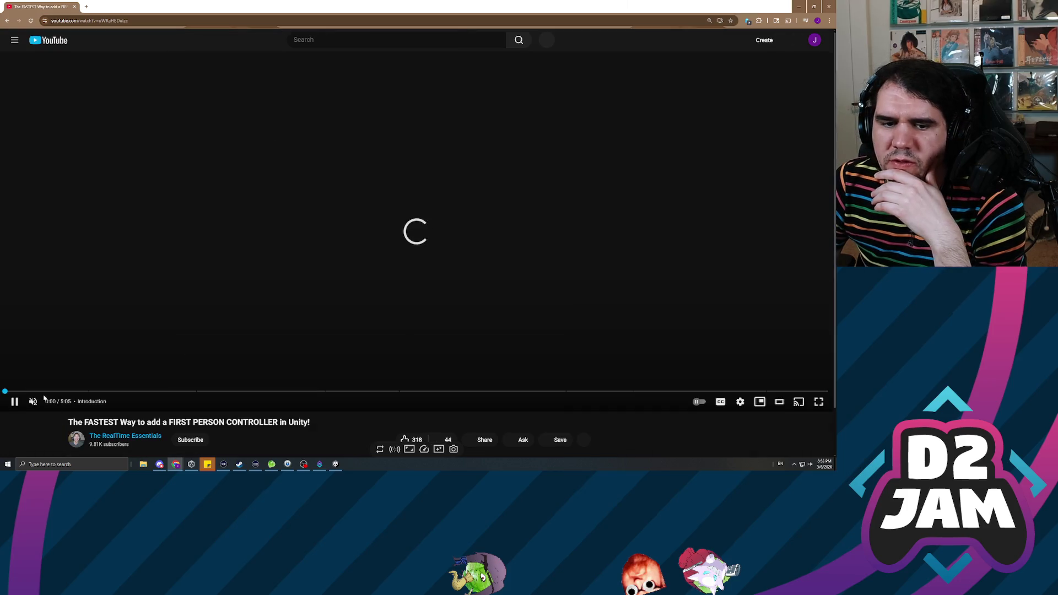
# - Unmute the tutorial at 1.75x speed, pause, and skip ahead to the controller import at 1:11
pyautogui.click(33, 402)
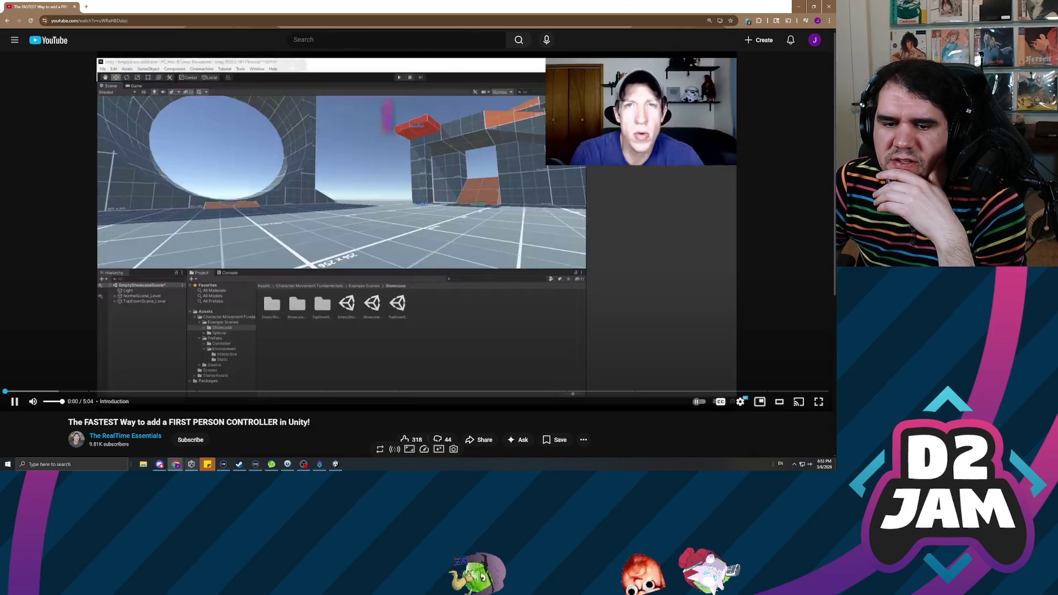
pyautogui.click(428, 450)
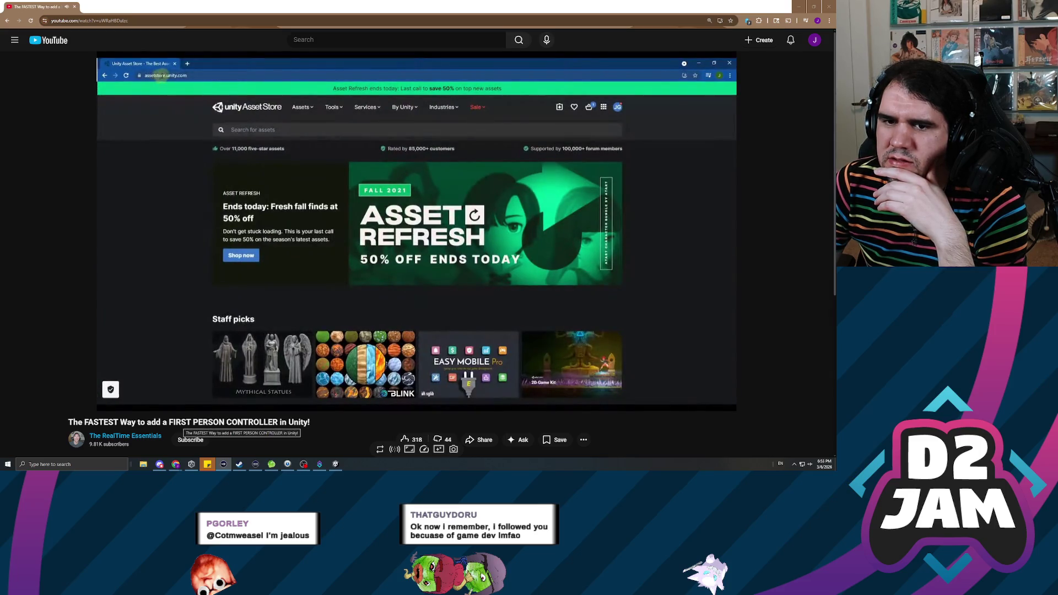
pyautogui.click(165, 342)
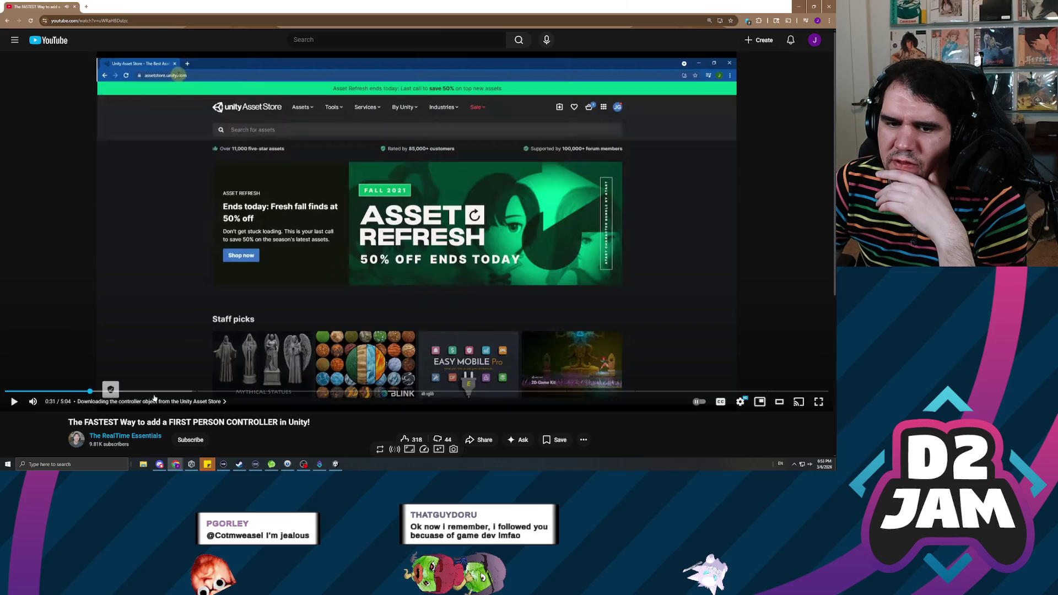
pyautogui.moveTo(191, 392); pyautogui.dragTo(194, 392)
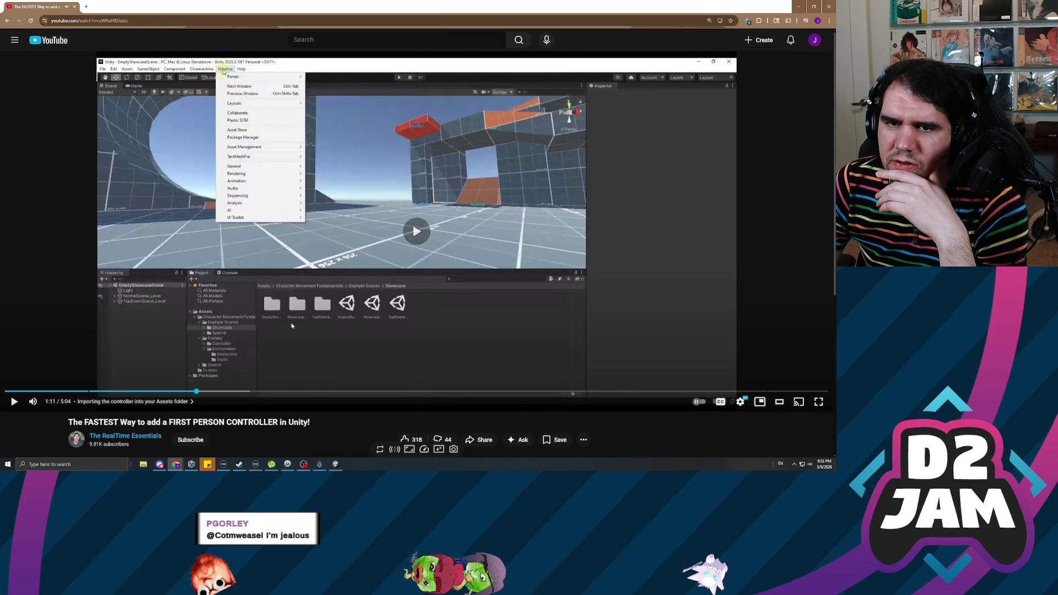
pyautogui.click(7, 21)
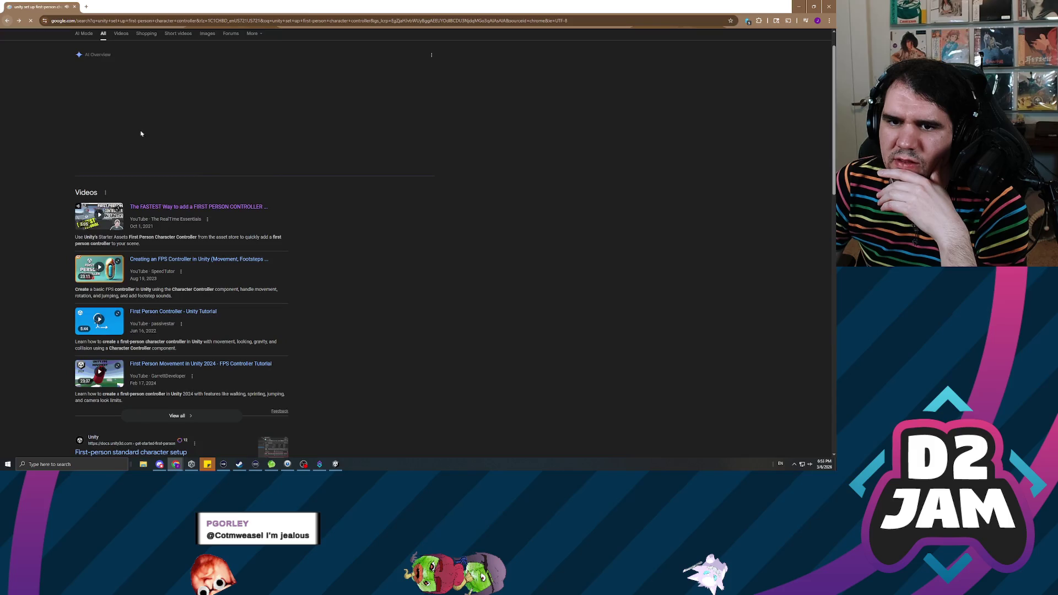
# - Open the 'First Person Controller - Unity Tutorial' video from the search results
pyautogui.click(176, 312)
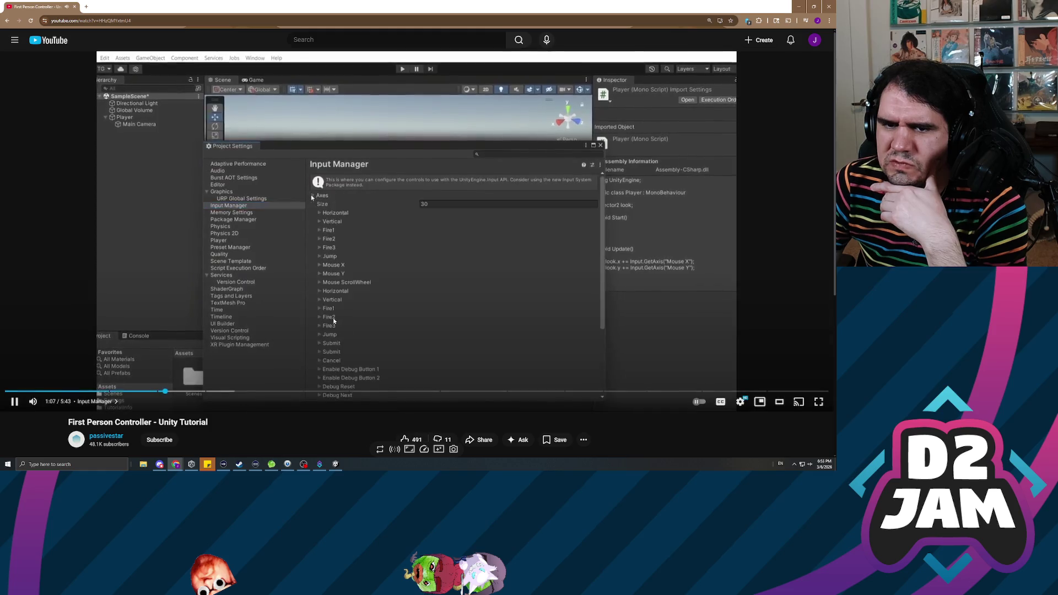
# - Pause, resume, and skip the tutorial to its Lock Cursor section, then return to Unity
pyautogui.click(334, 320)
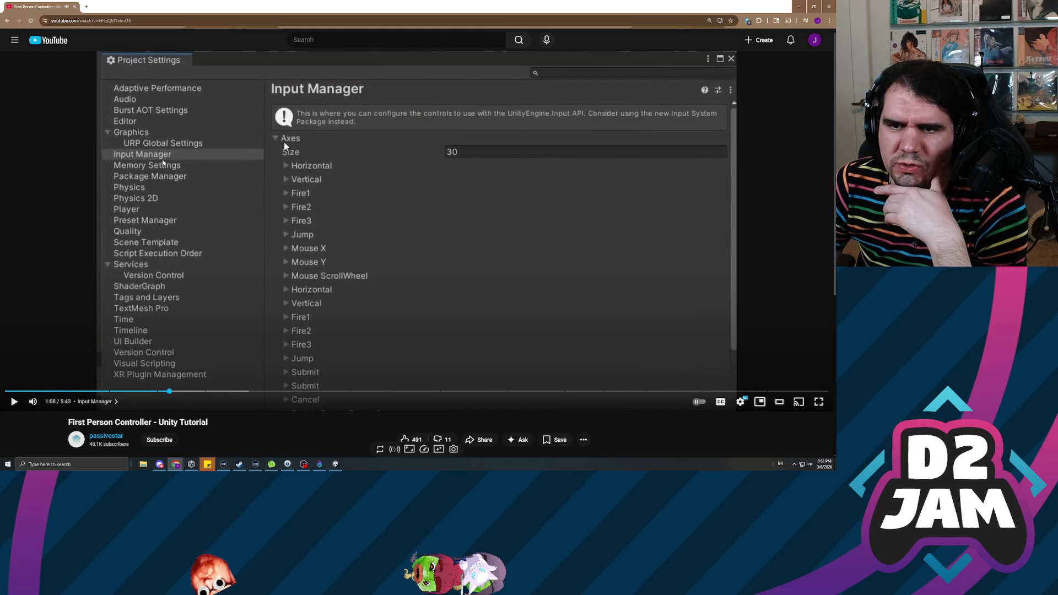
pyautogui.click(393, 274)
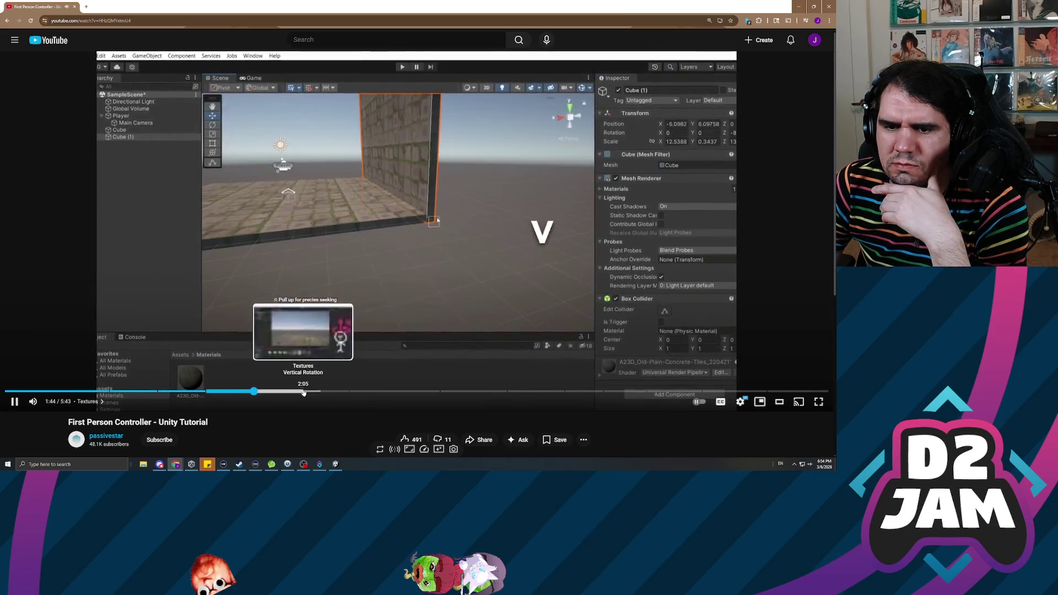
pyautogui.click(342, 393)
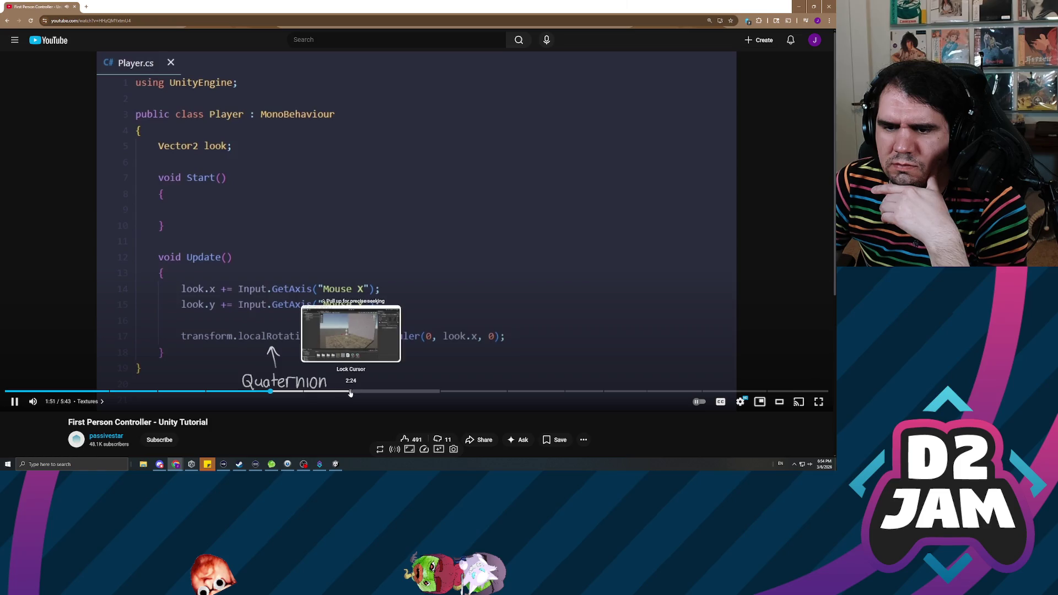
pyautogui.click(348, 393)
pyautogui.moveTo(348, 393); pyautogui.dragTo(349, 392)
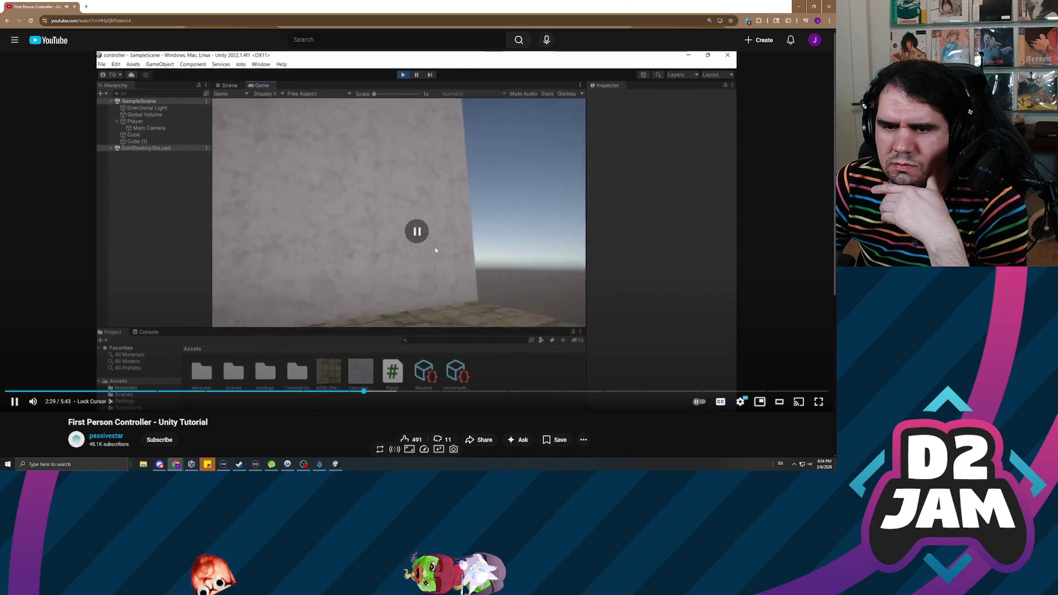
pyautogui.hotkey('alt', 'Tab')
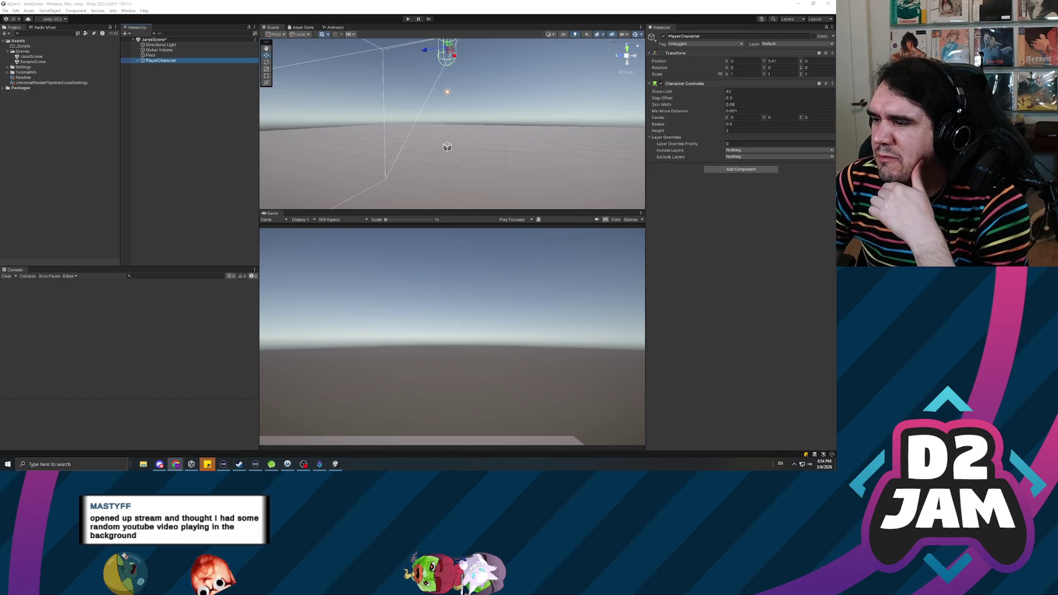
# - Create a new C# script named PlayerCharacterController in the _Scripts folder
pyautogui.click(319, 311)
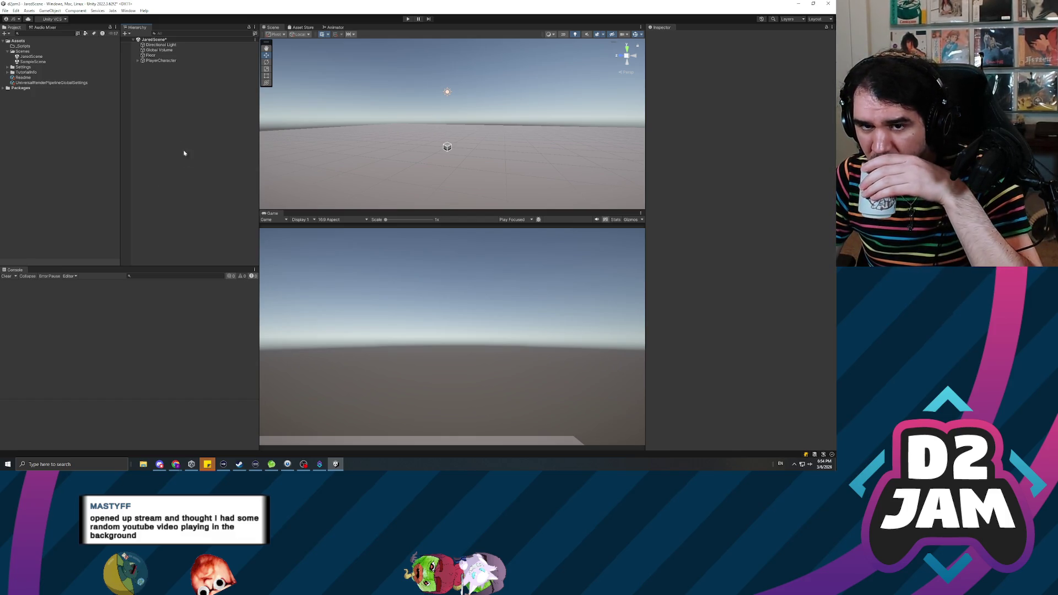
pyautogui.click(180, 60)
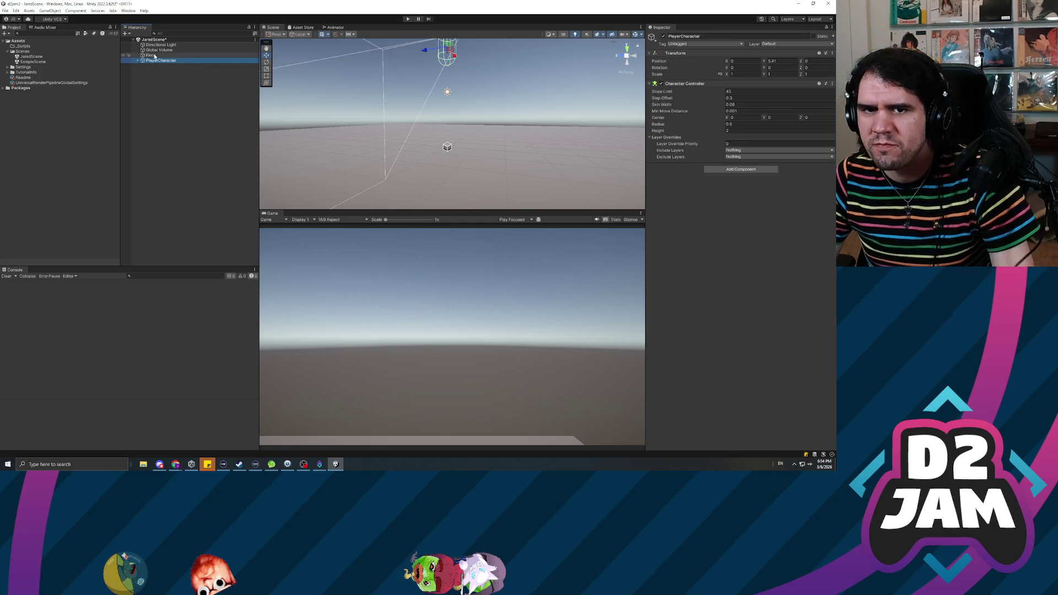
pyautogui.click(24, 48)
pyautogui.rightClick(23, 47)
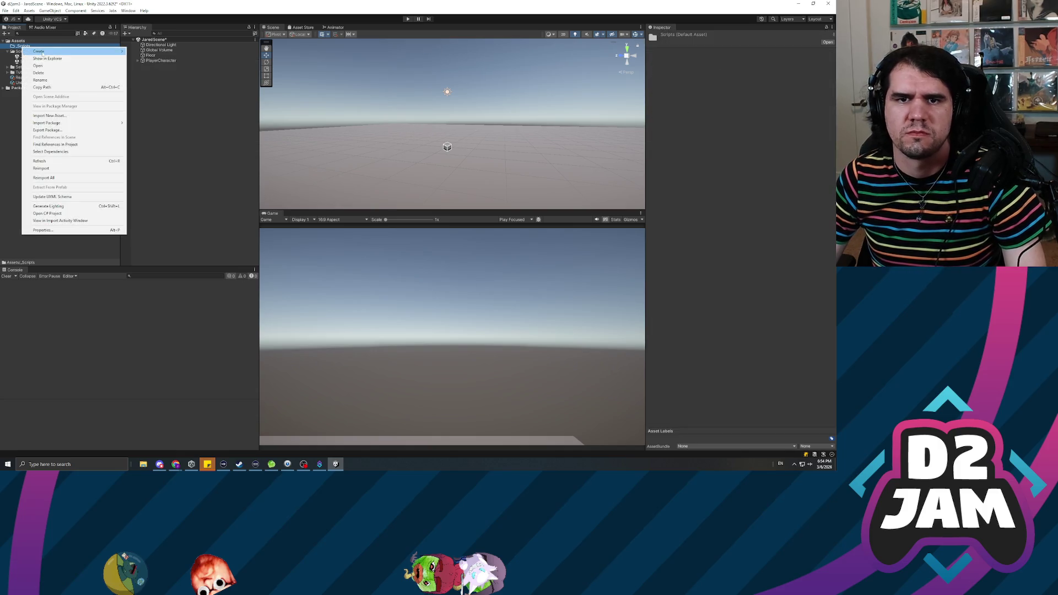
pyautogui.moveTo(66, 52)
pyautogui.click(144, 60)
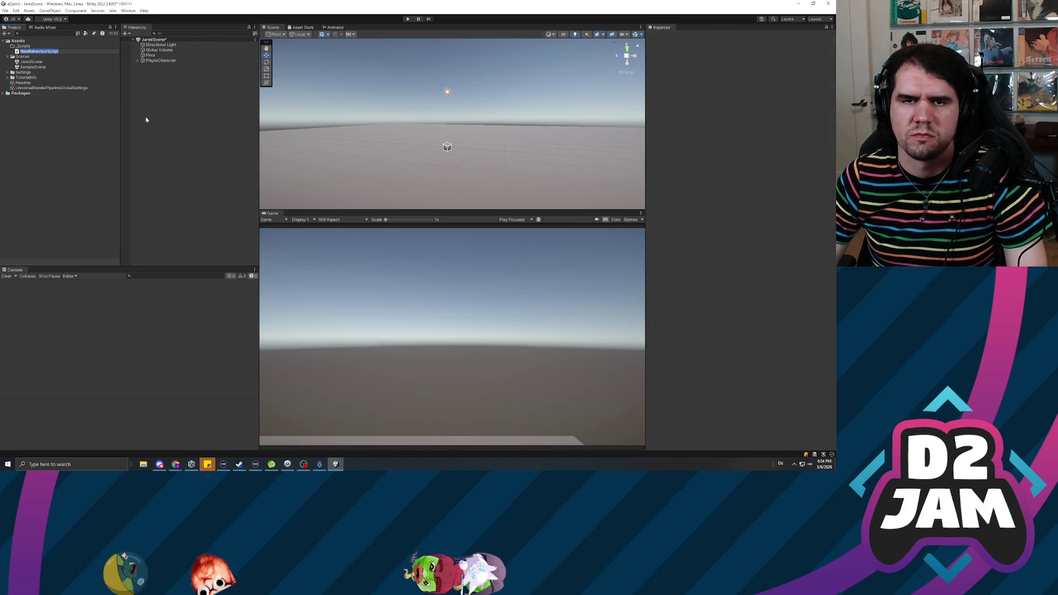
pyautogui.write('PlayerCharacterController')
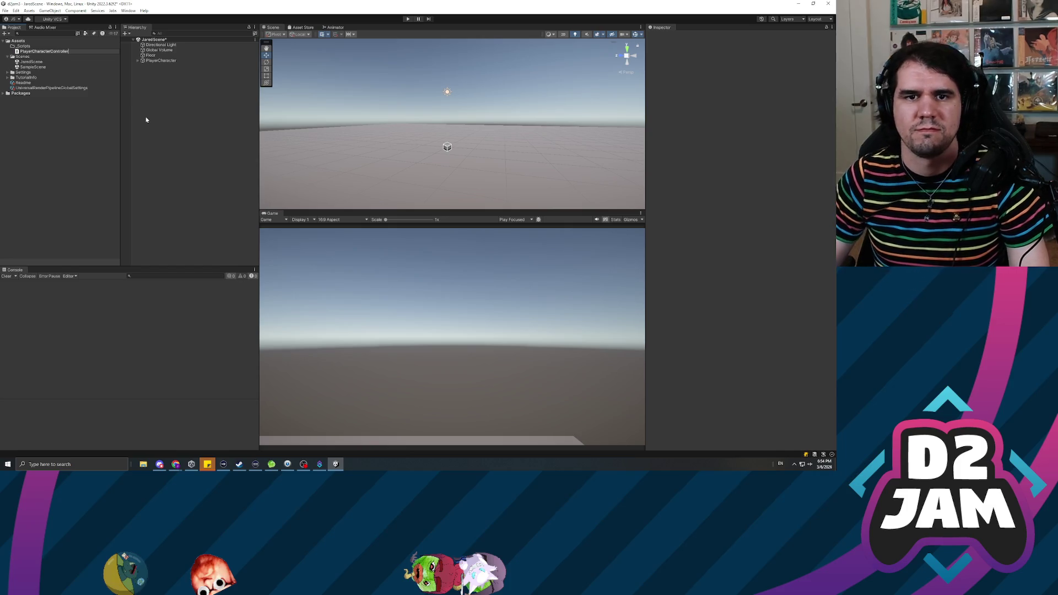
pyautogui.press('Return')
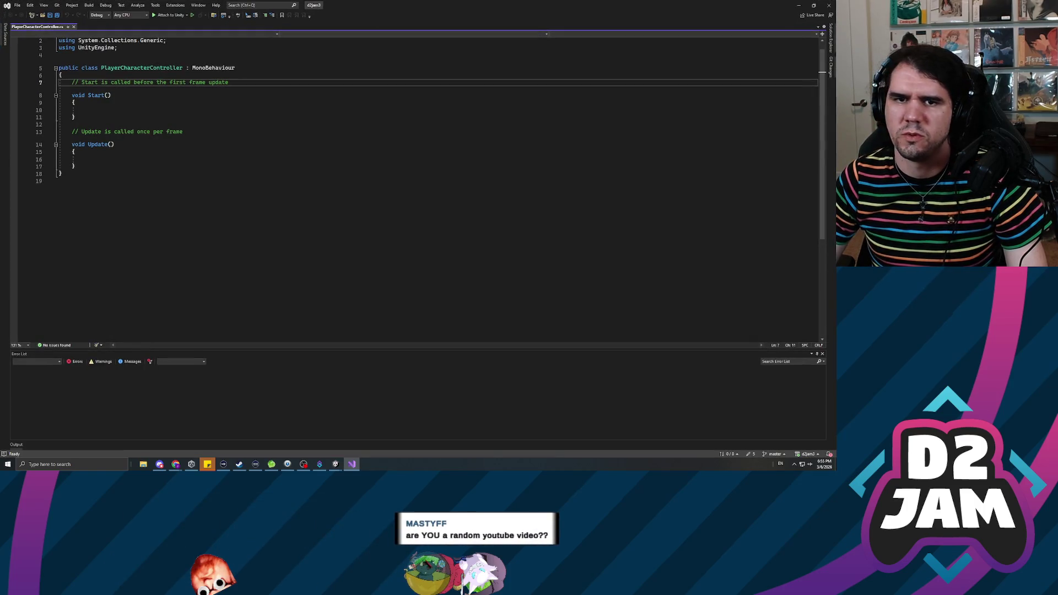
# - Declare a [SerializeField] private CharacterController _characterController field above Start
pyautogui.click(95, 82)
pyautogui.press('Return')
pyautogui.press('Return')
pyautogui.press('Return')
pyautogui.press('Up')
pyautogui.press('Up')
pyautogui.click(59, 82)
pyautogui.press('Tab')
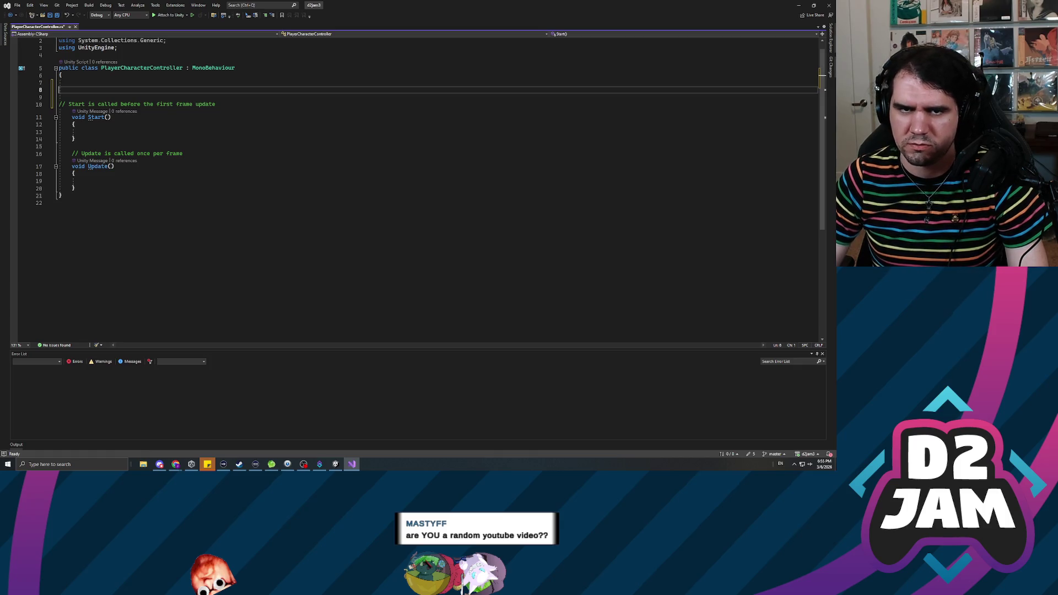
pyautogui.write('[')
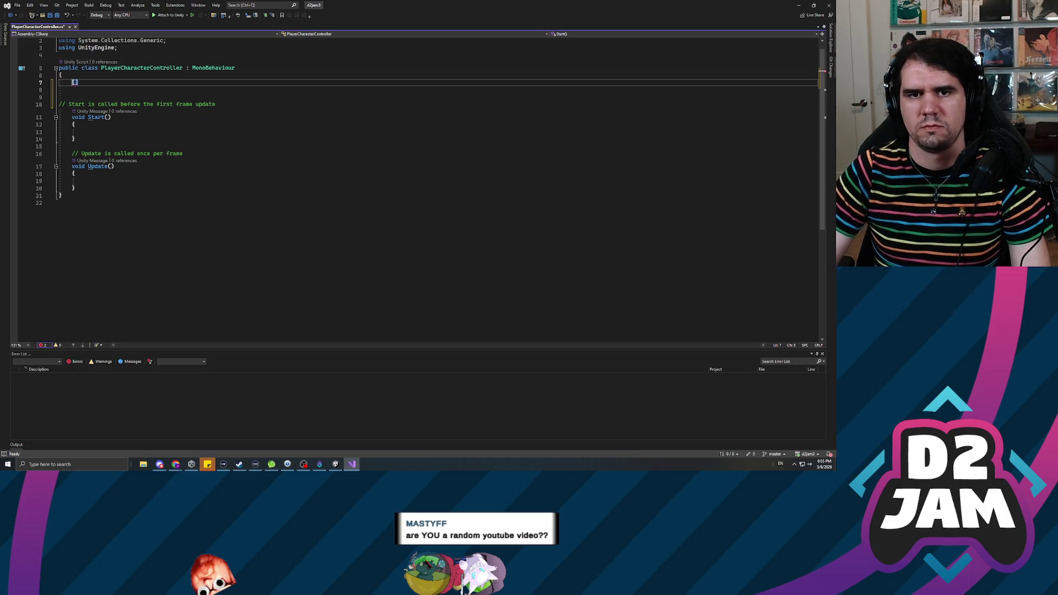
pyautogui.write('SerializeField')
pyautogui.press('Return')
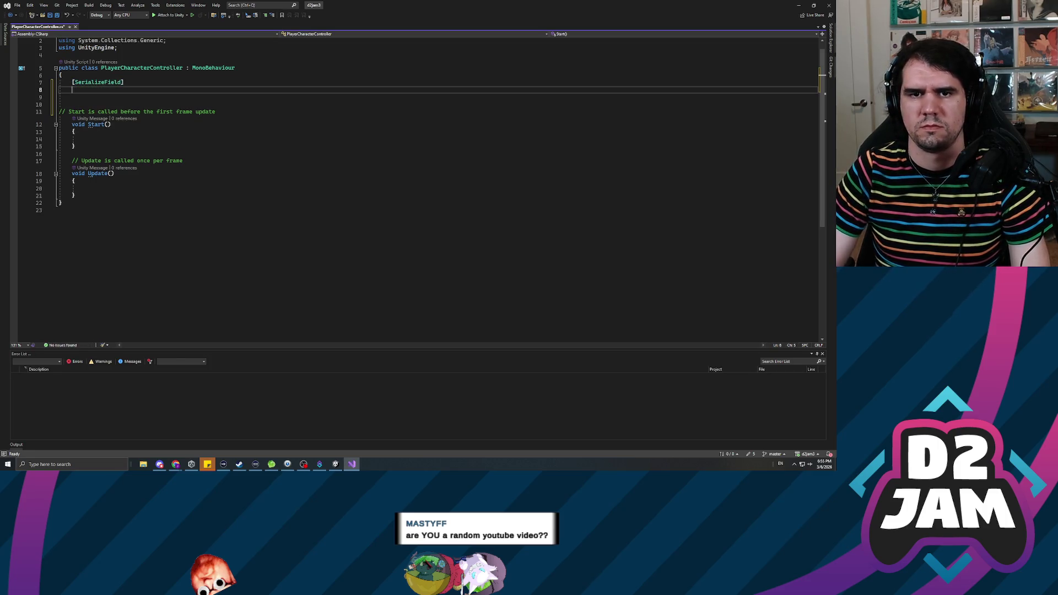
pyautogui.write('private CharacterController ')
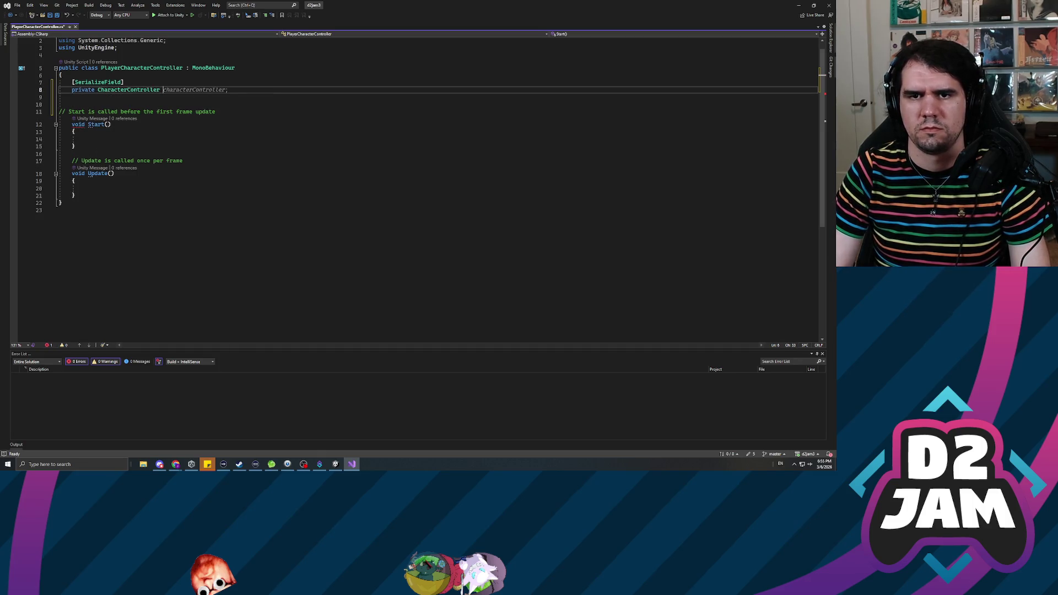
pyautogui.write('_')
pyautogui.write('character')
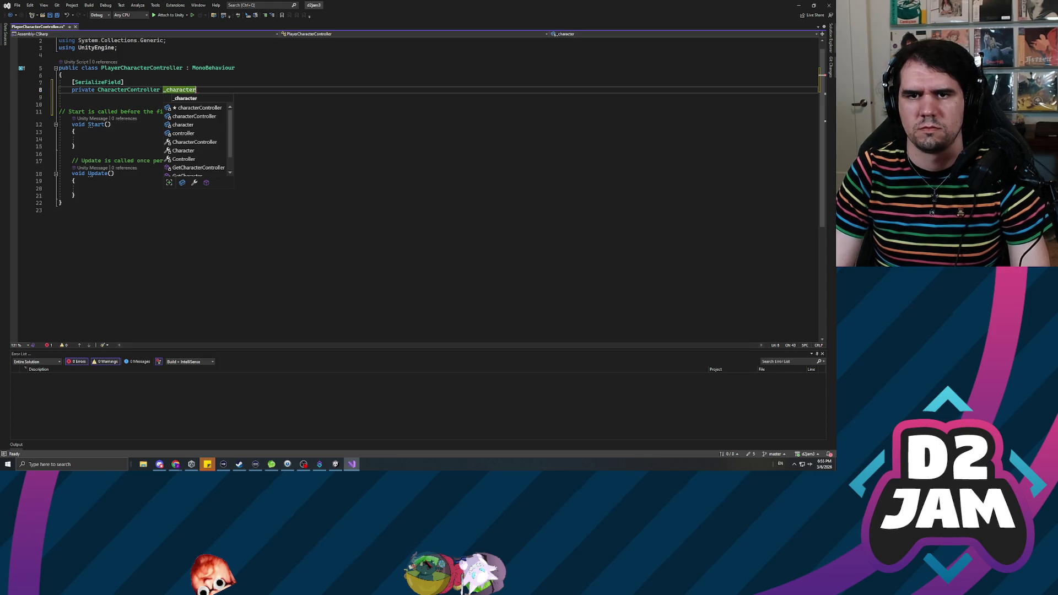
pyautogui.write('Controller;')
# - Save the script and begin an 'if (Input.getkey' check inside Update
pyautogui.hotkey('ctrl', 's')
pyautogui.press('Down')
pyautogui.press('Down')
pyautogui.press('Down')
pyautogui.press('Down')
pyautogui.press('Down')
pyautogui.press('Down')
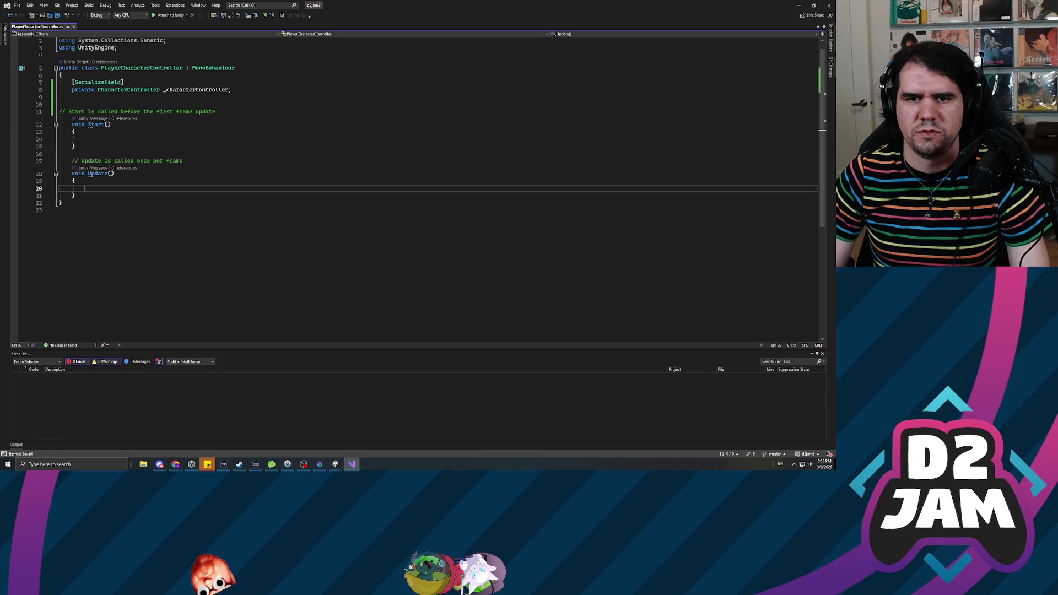
pyautogui.write('if ')
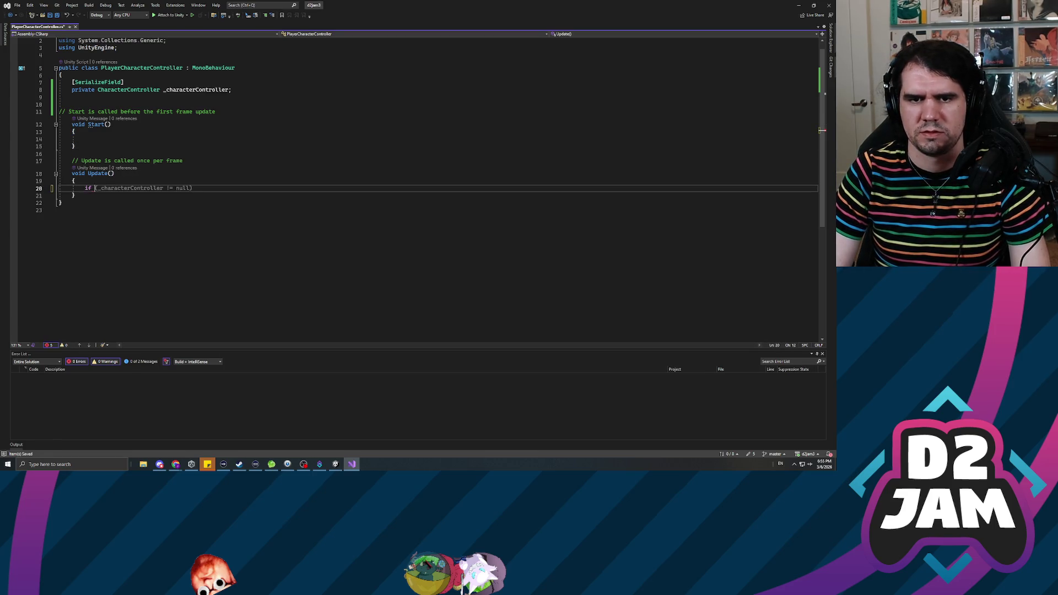
pyautogui.write('(Input.getkey')
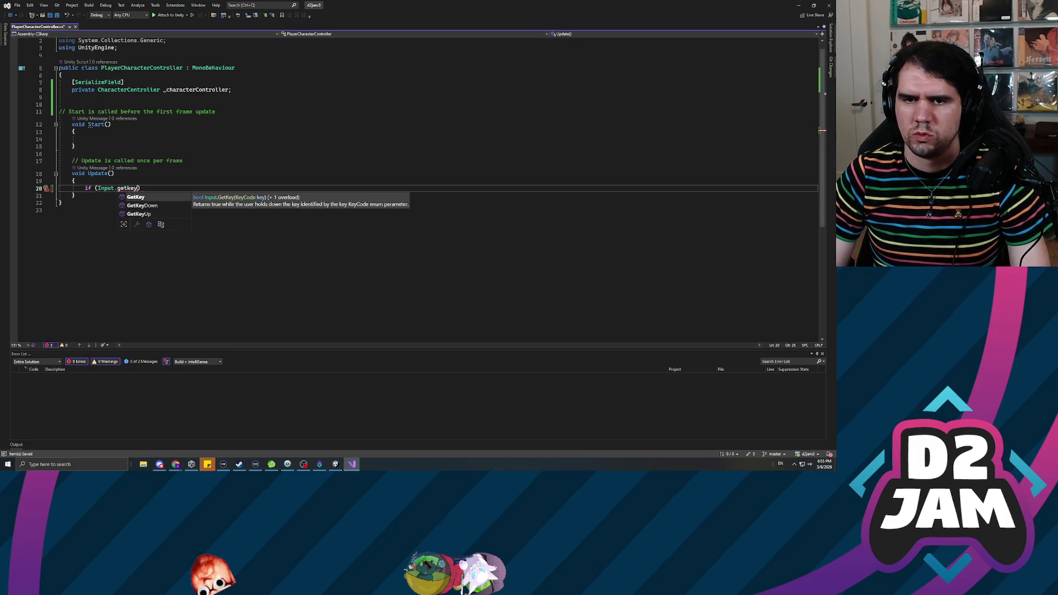
# - Complete the condition as Input.GetKey(KeyCode.W) and open its braces block
pyautogui.press('Tab')
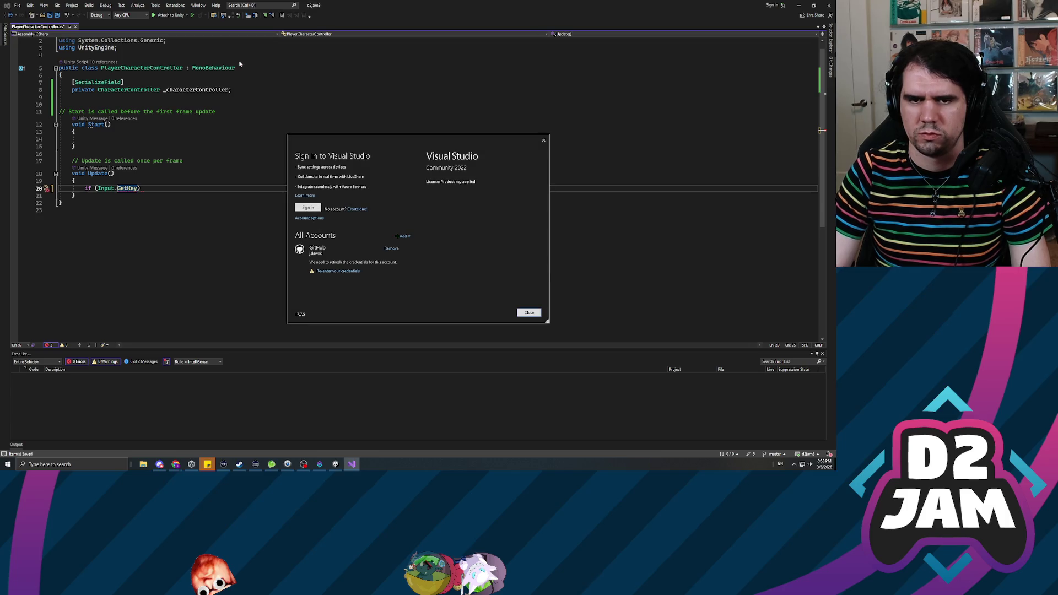
pyautogui.click(528, 312)
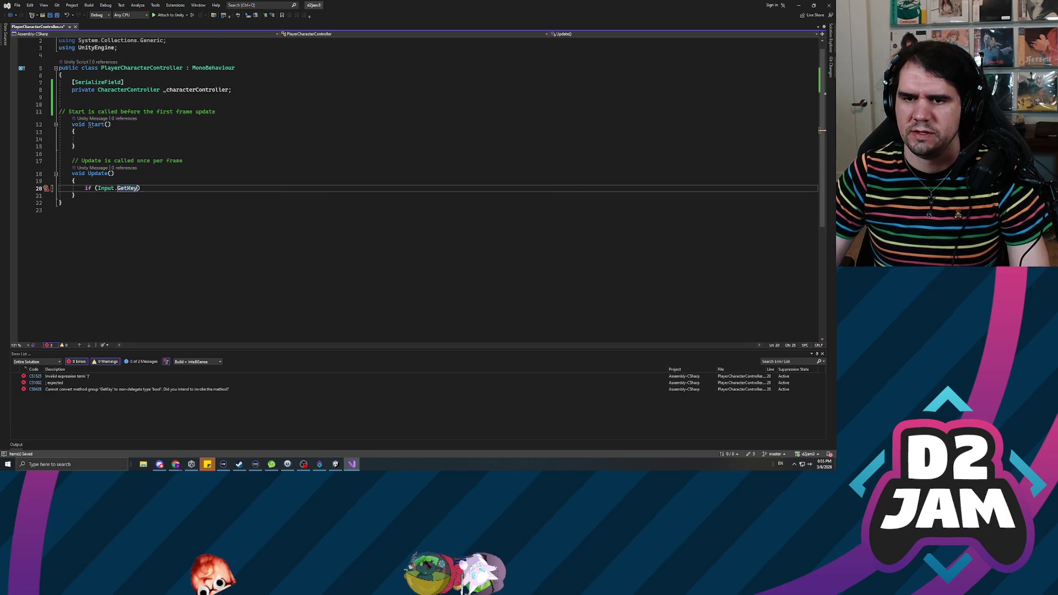
pyautogui.press('Left')
pyautogui.write('(Ke')
pyautogui.write('yCode.W')
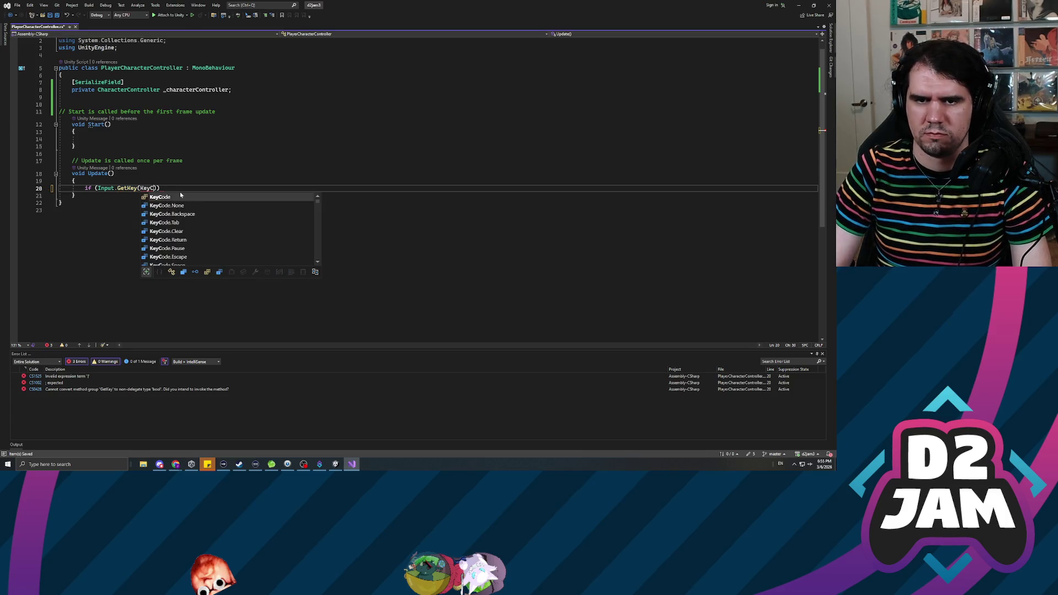
pyautogui.press('Tab')
pyautogui.press('Return')
pyautogui.write('{')
pyautogui.press('Return')
pyautogui.press('Tab')
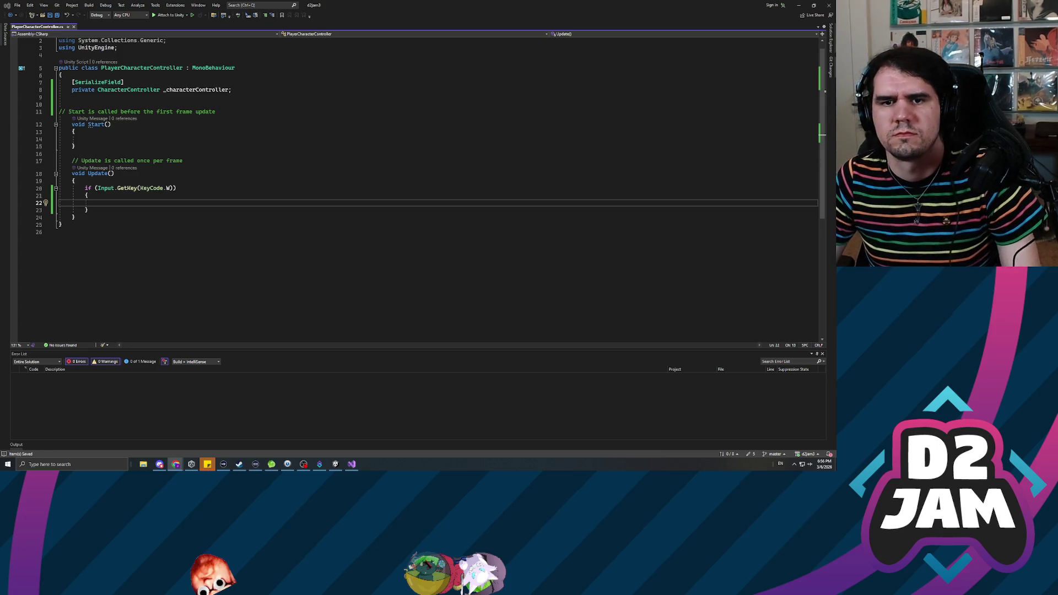
# - Call this._characterController.Move() inside the if block, leaving its argument empty
pyautogui.hotkey('alt', 'Tab')
pyautogui.write('this.')
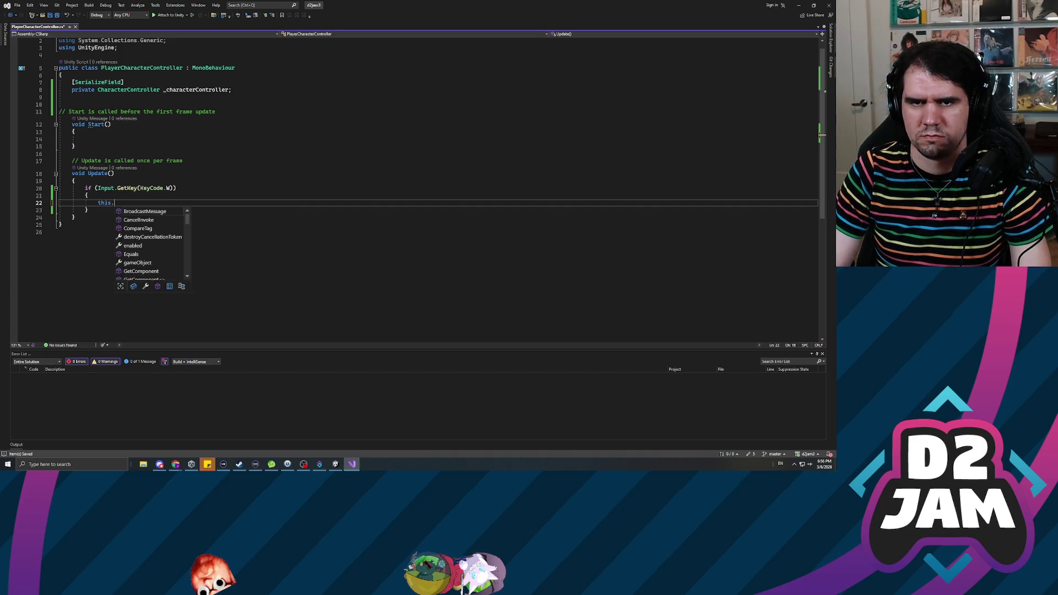
pyautogui.write('_cha.move')
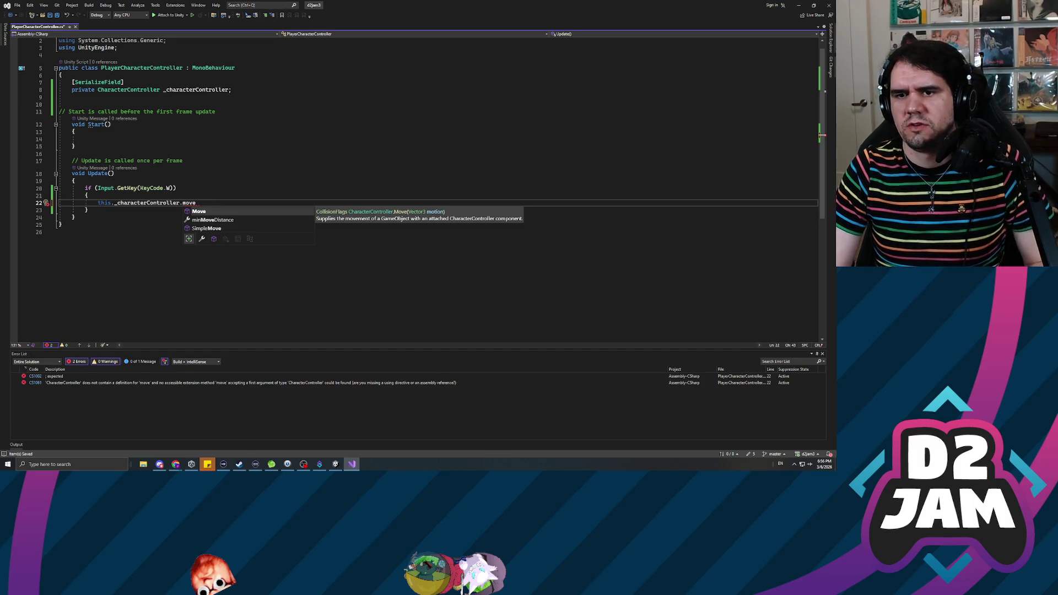
pyautogui.press('Down')
pyautogui.press('Down')
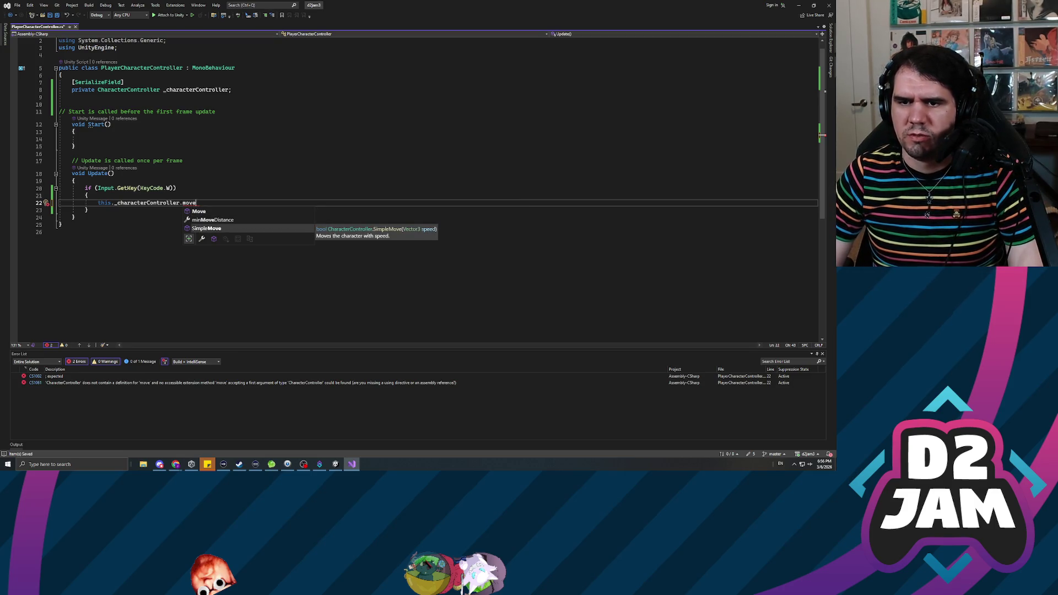
pyautogui.press('Up')
pyautogui.press('Up')
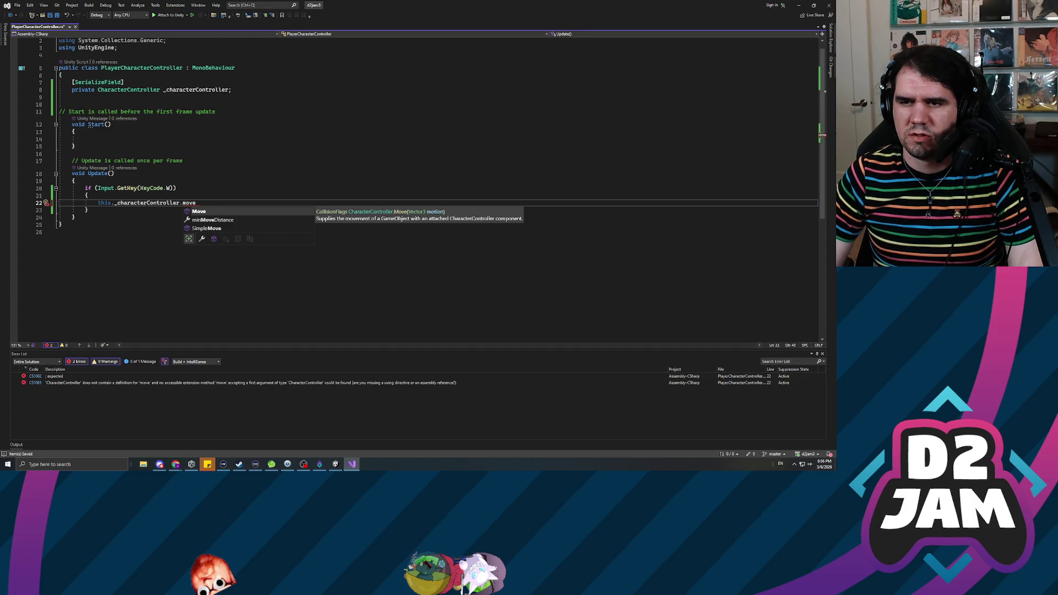
pyautogui.press('Tab')
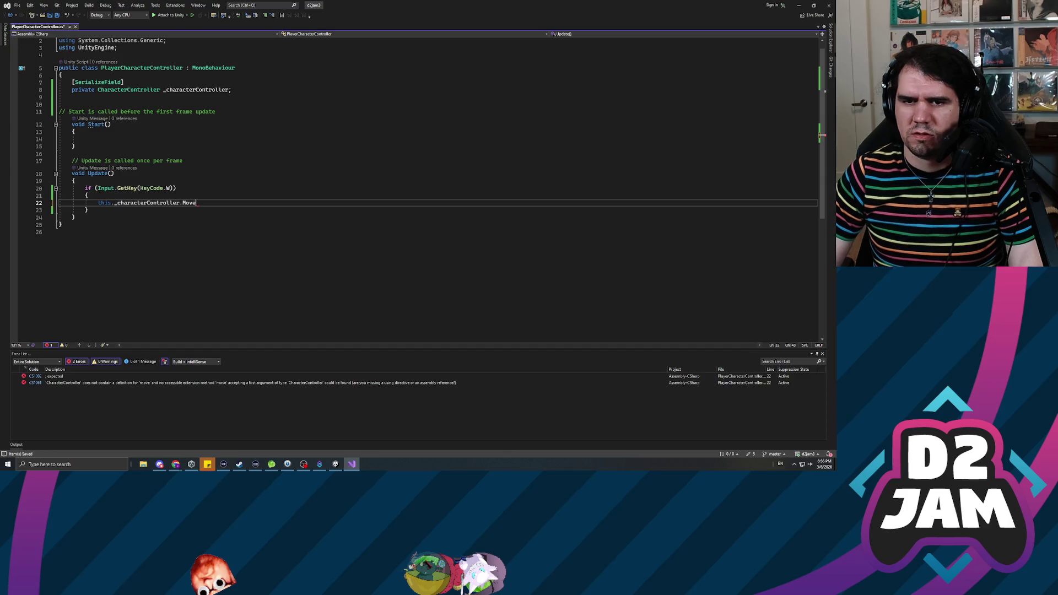
pyautogui.write('(Vector3.')
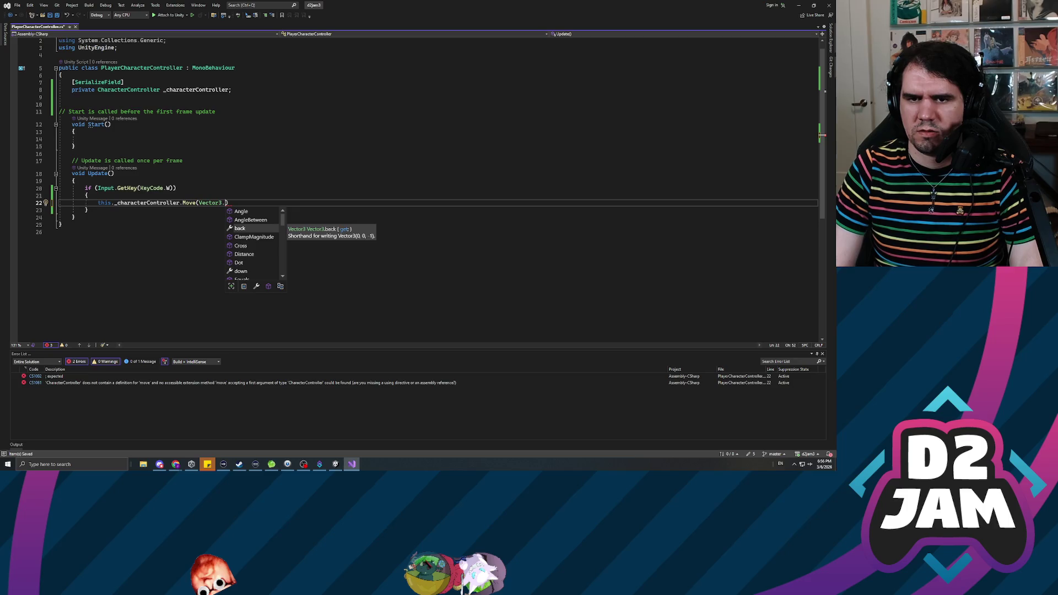
pyautogui.write('one')
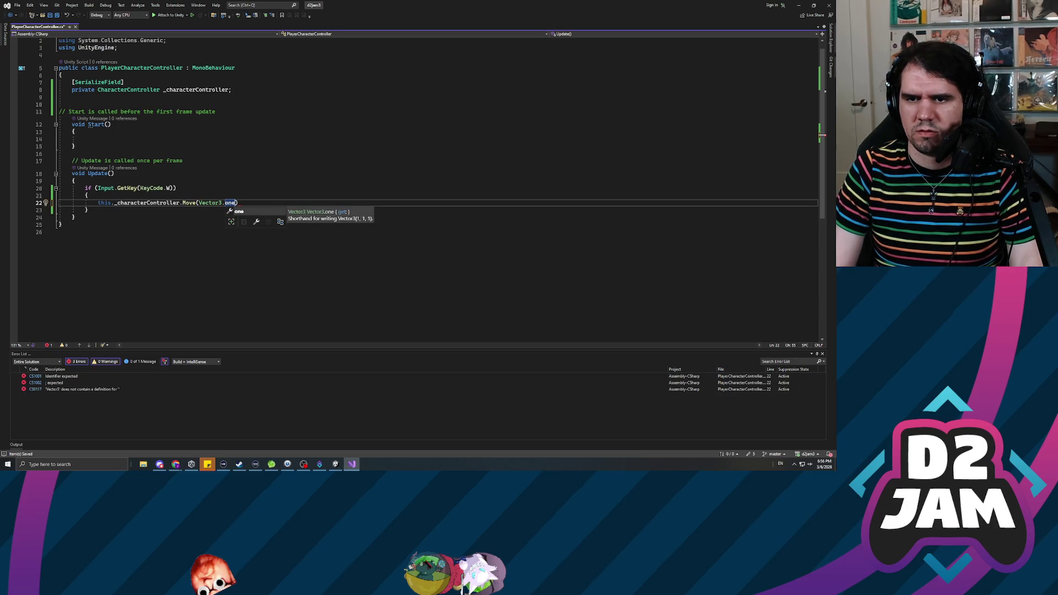
pyautogui.press('BackSpace')
pyautogui.press('BackSpace')
pyautogui.press('BackSpace')
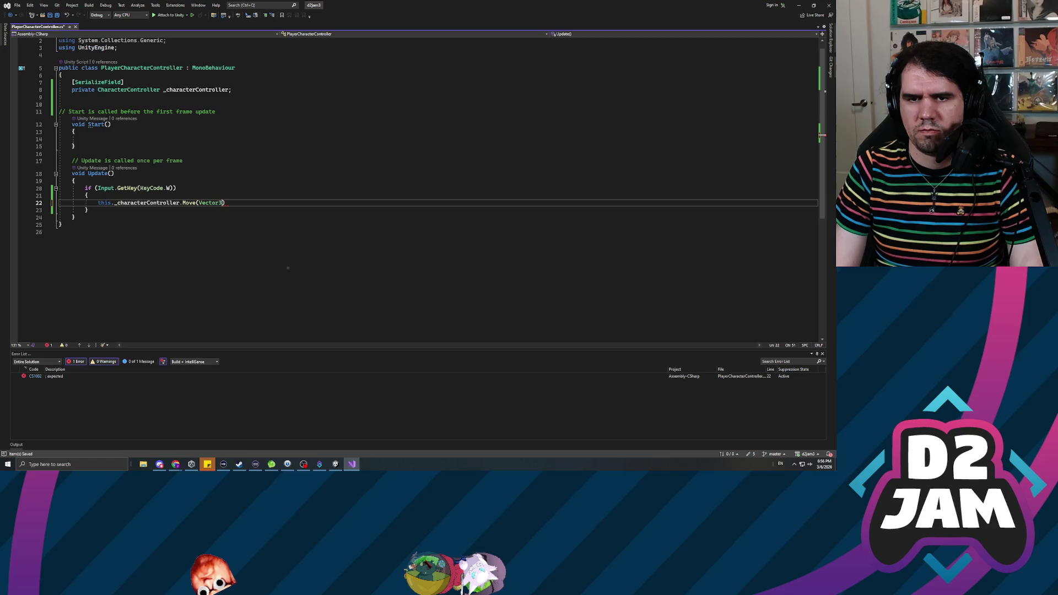
pyautogui.press('BackSpace')
pyautogui.press('BackSpace')
pyautogui.press('BackSpace')
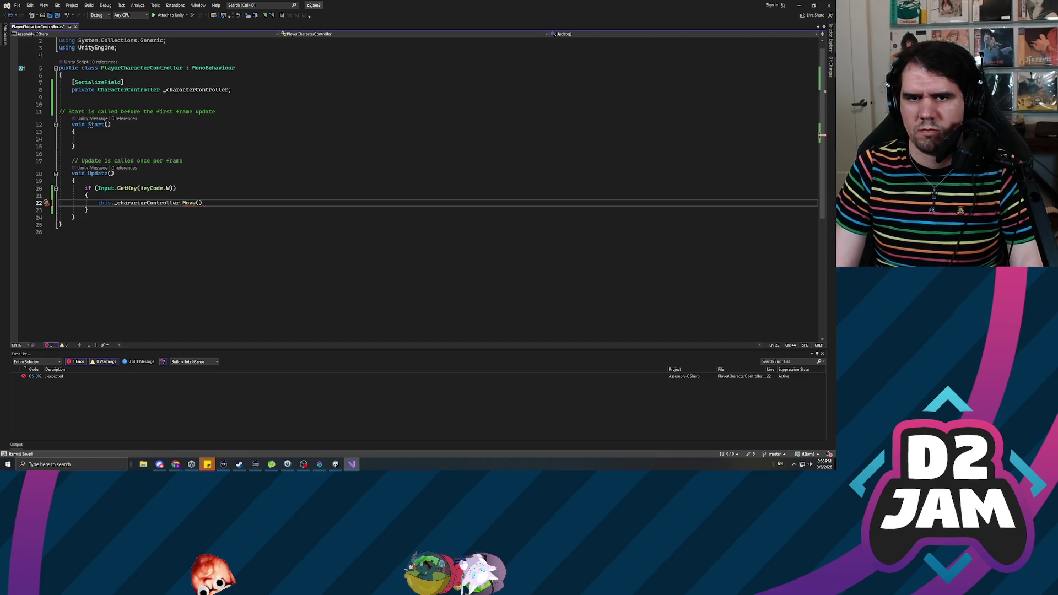
pyautogui.write('N')
pyautogui.hotkey('ctrl', 'space')
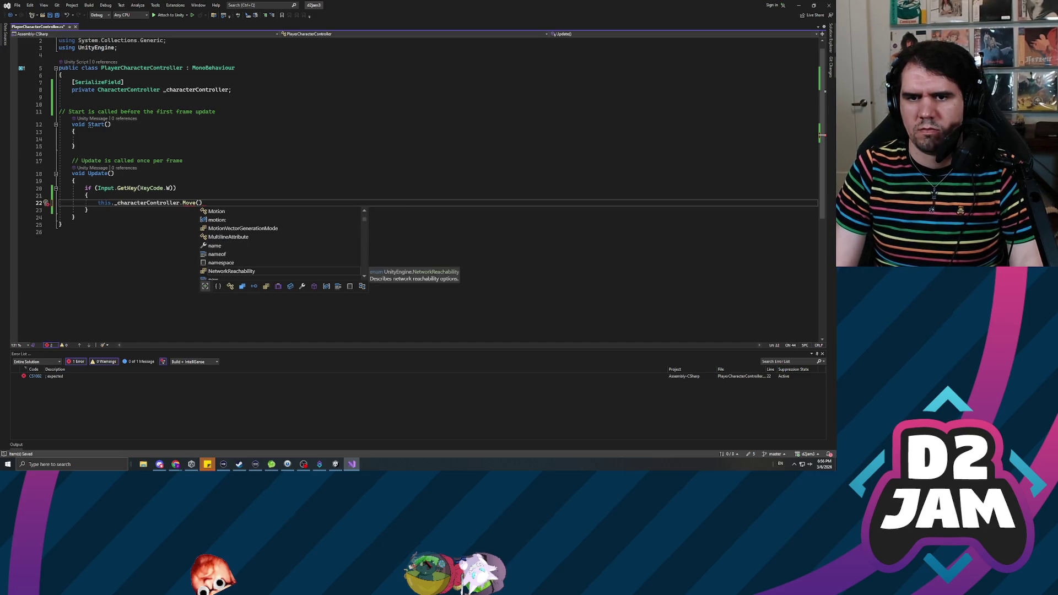
pyautogui.hotkey('alt', 'Tab')
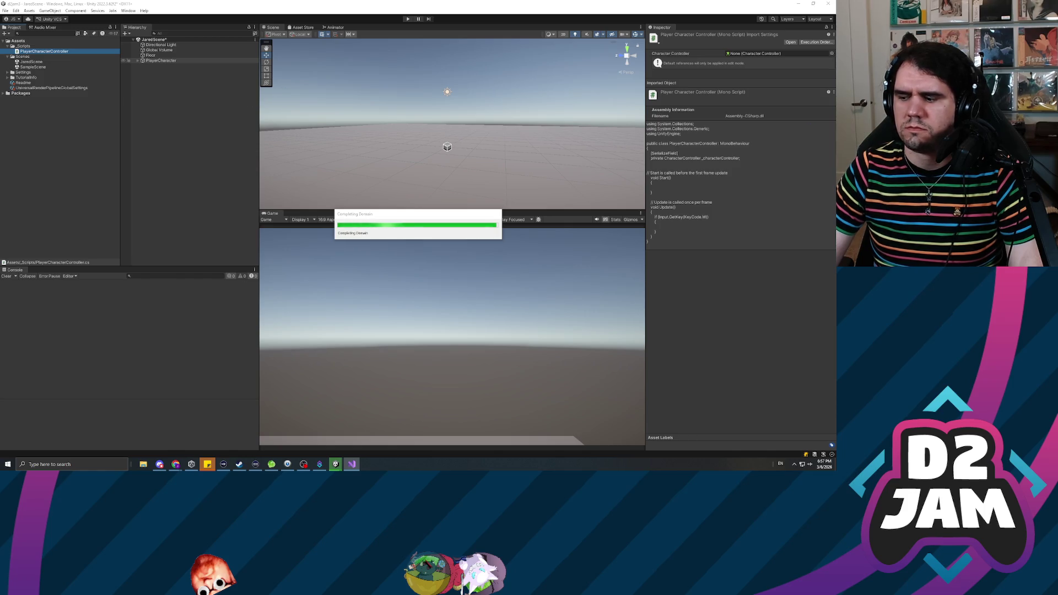
pyautogui.click(161, 61)
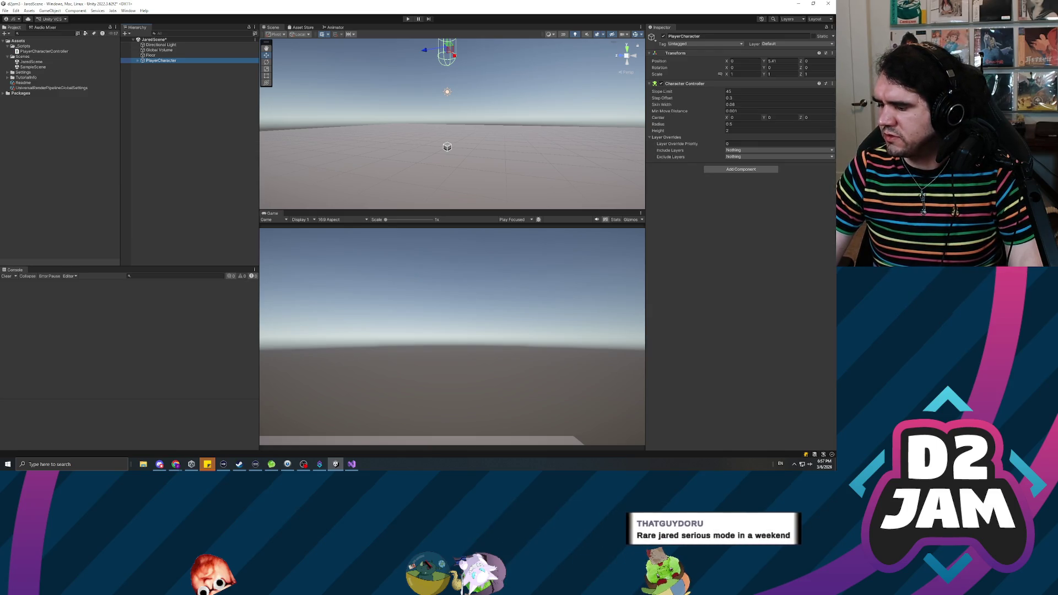
pyautogui.click(182, 110)
pyautogui.click(161, 60)
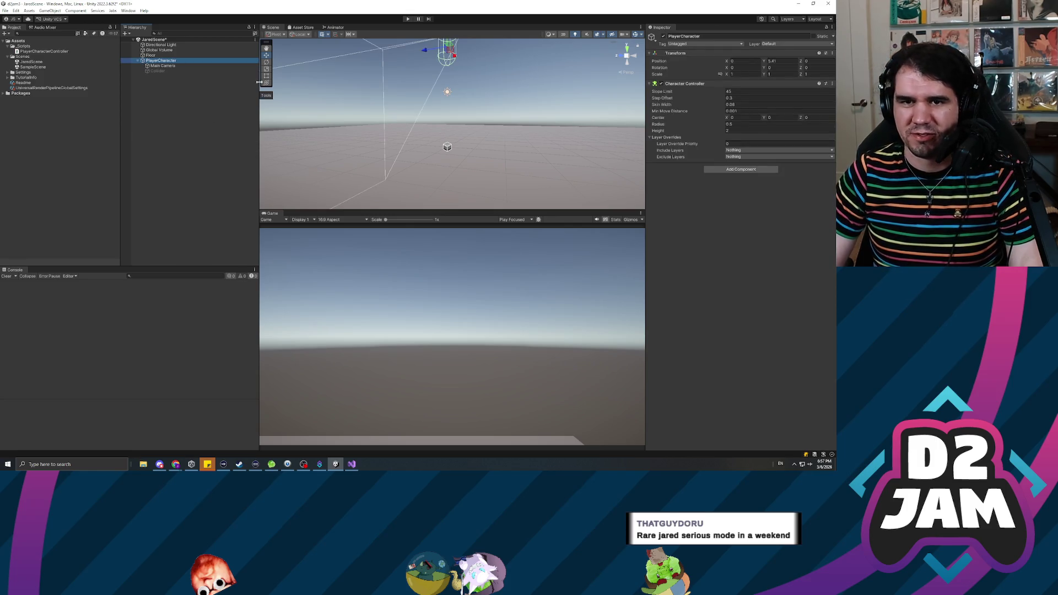
pyautogui.press('Down')
pyautogui.press('Up')
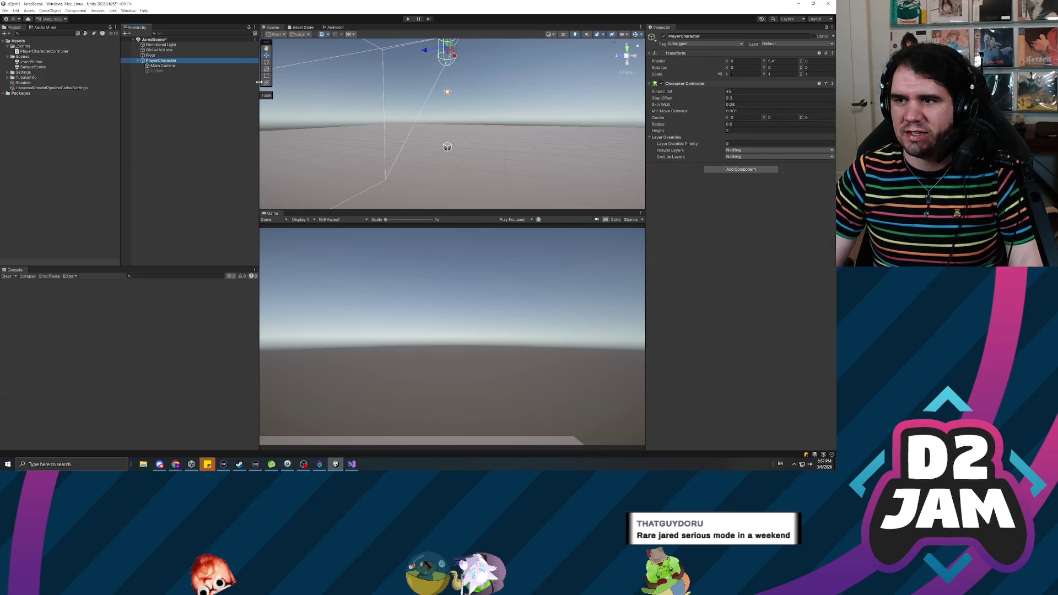
pyautogui.moveTo(550, 170)
pyautogui.mouseDown()
pyautogui.moveTo(467, 79)
pyautogui.moveTo(469, 110)
pyautogui.mouseUp()
pyautogui.hotkey('alt', 'Tab')
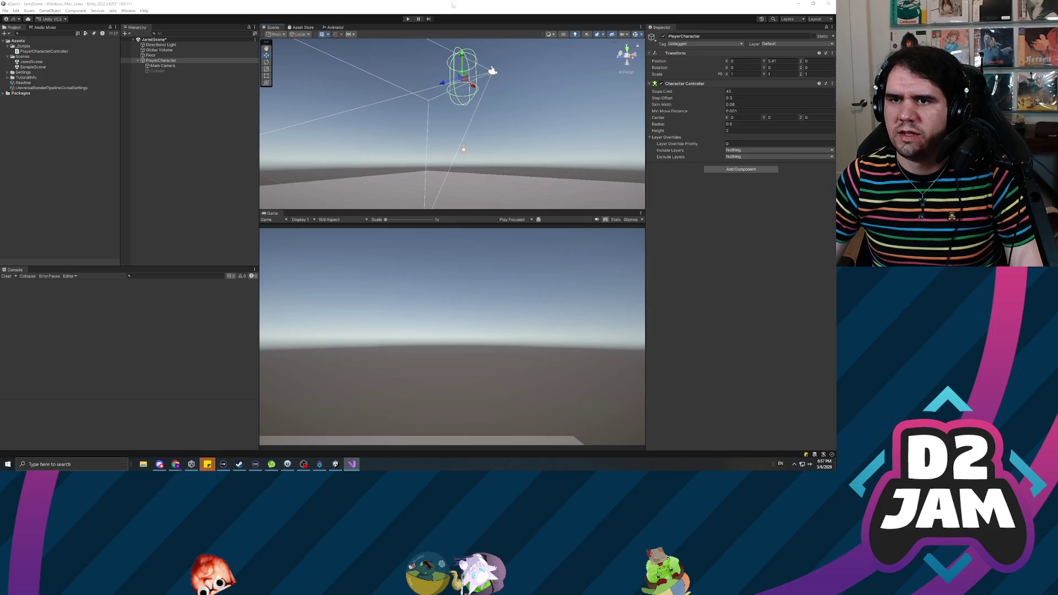
pyautogui.click(485, 8)
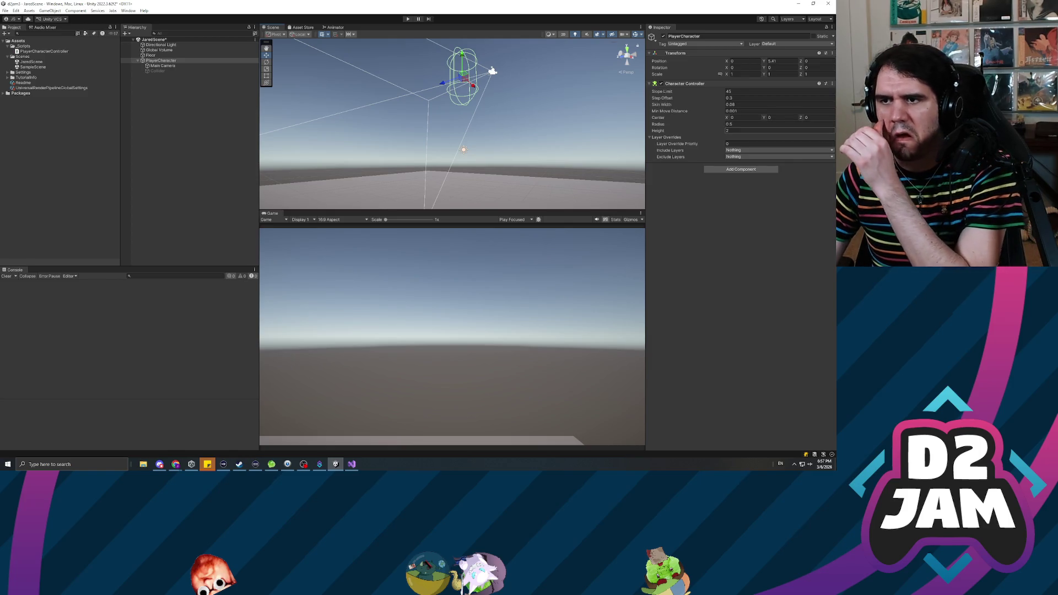
pyautogui.click(409, 20)
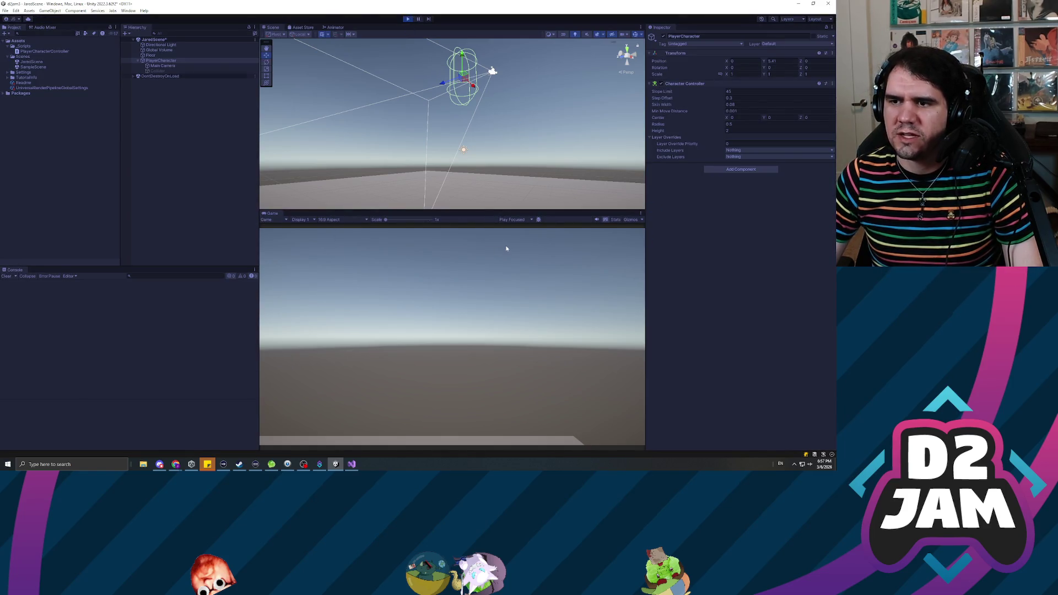
# - Add the Player Character Controller component and link PlayerCharacter into its Character Controller field
pyautogui.click(407, 19)
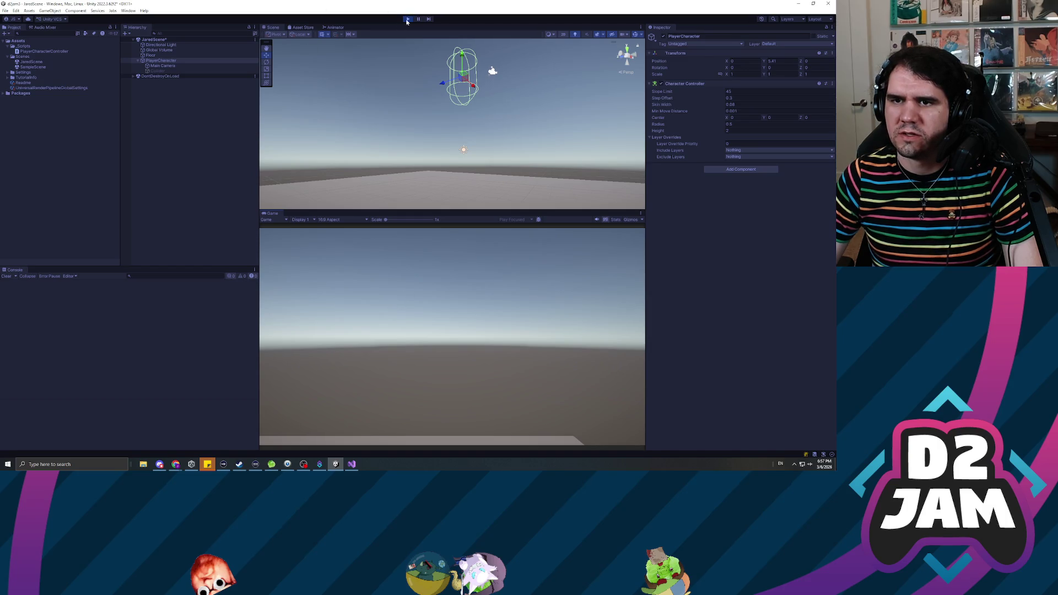
pyautogui.click(730, 170)
pyautogui.press('Down')
pyautogui.press('Down')
pyautogui.press('Return')
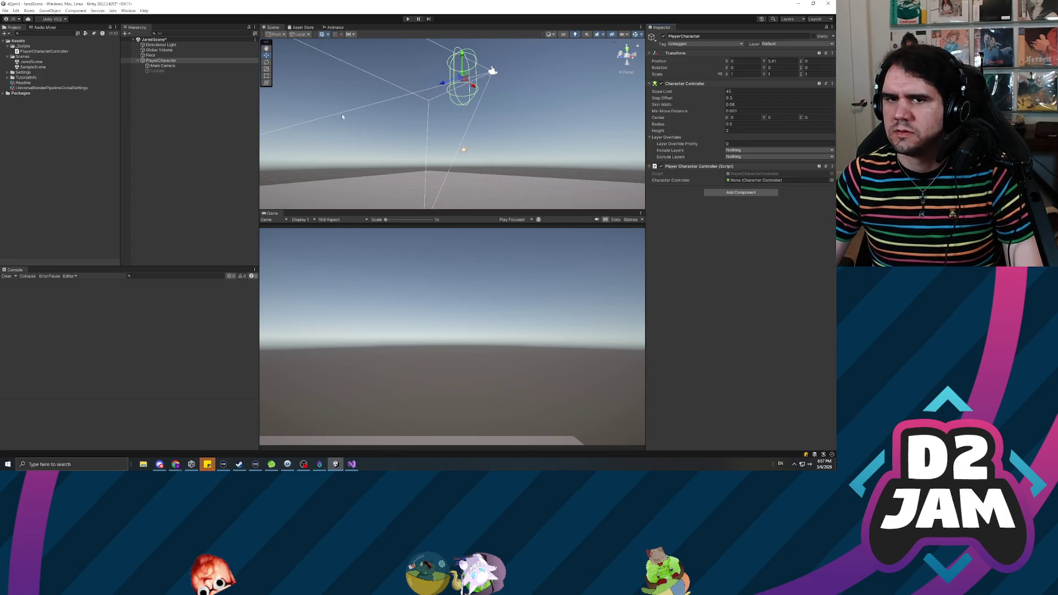
pyautogui.moveTo(161, 60); pyautogui.dragTo(765, 178)
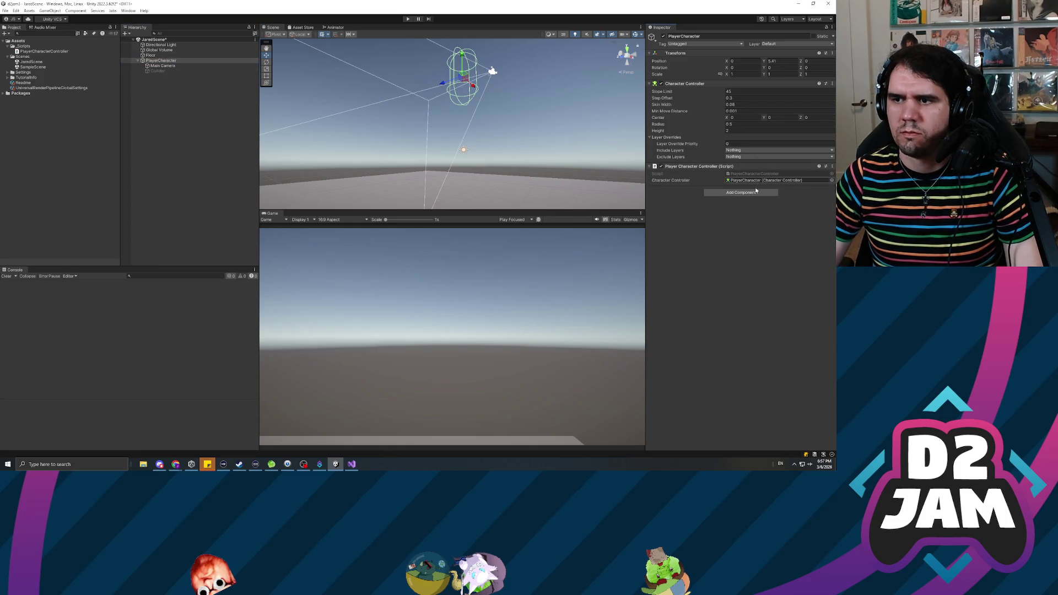
# - Play-test forward movement holding W, stop, deselect the player, and return to Visual Studio
pyautogui.click(408, 19)
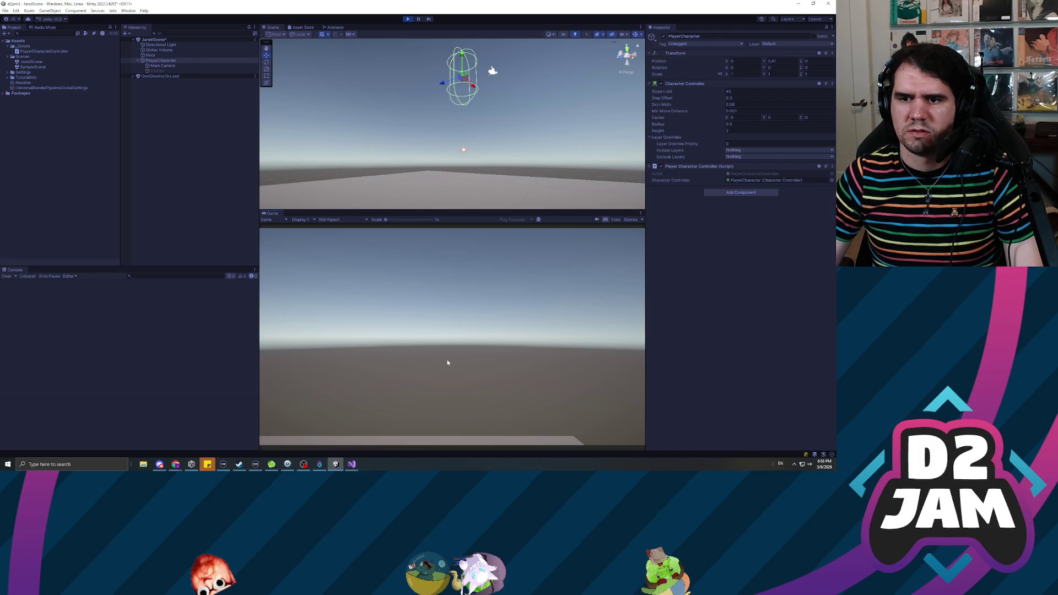
pyautogui.press('w')
pyautogui.press('w')
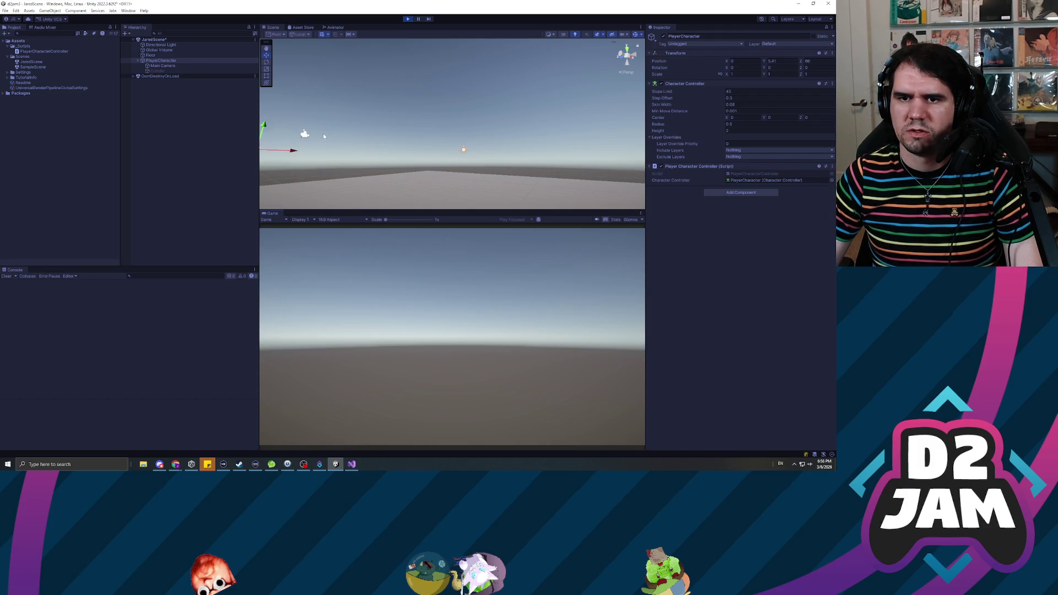
pyautogui.press('w')
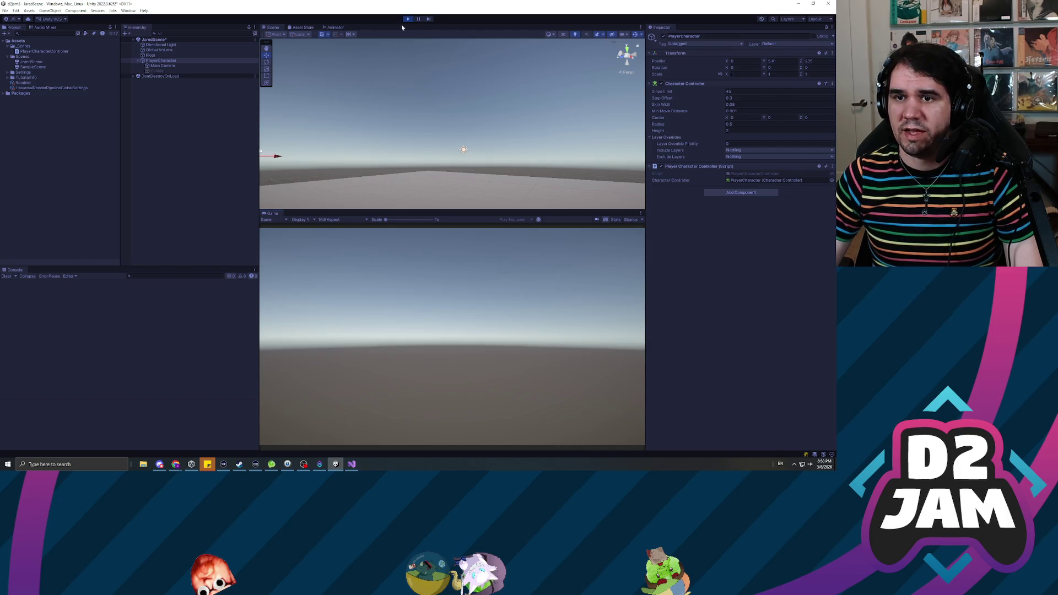
pyautogui.press('f')
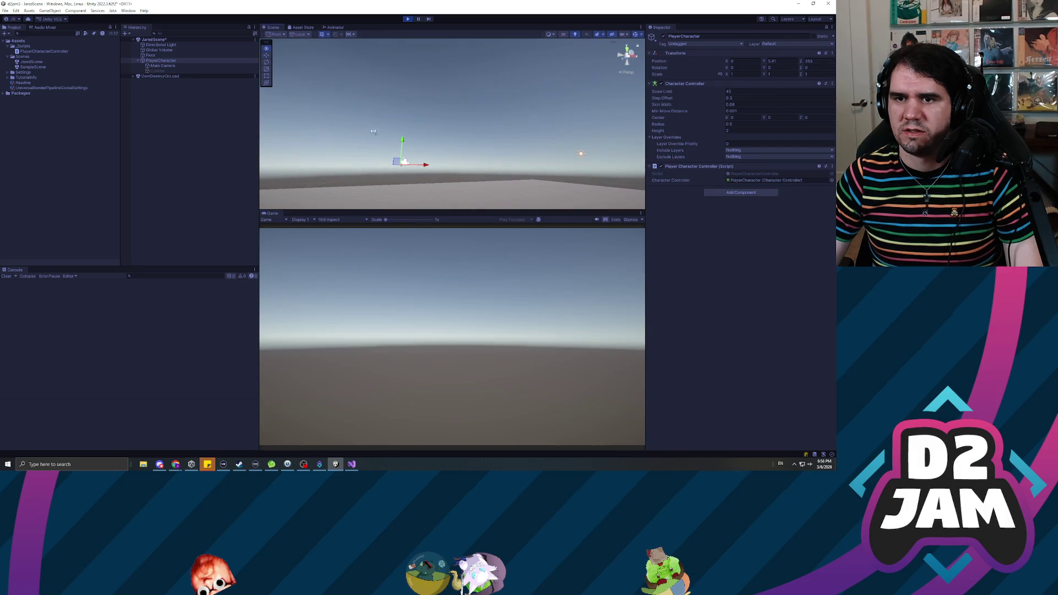
pyautogui.press('w')
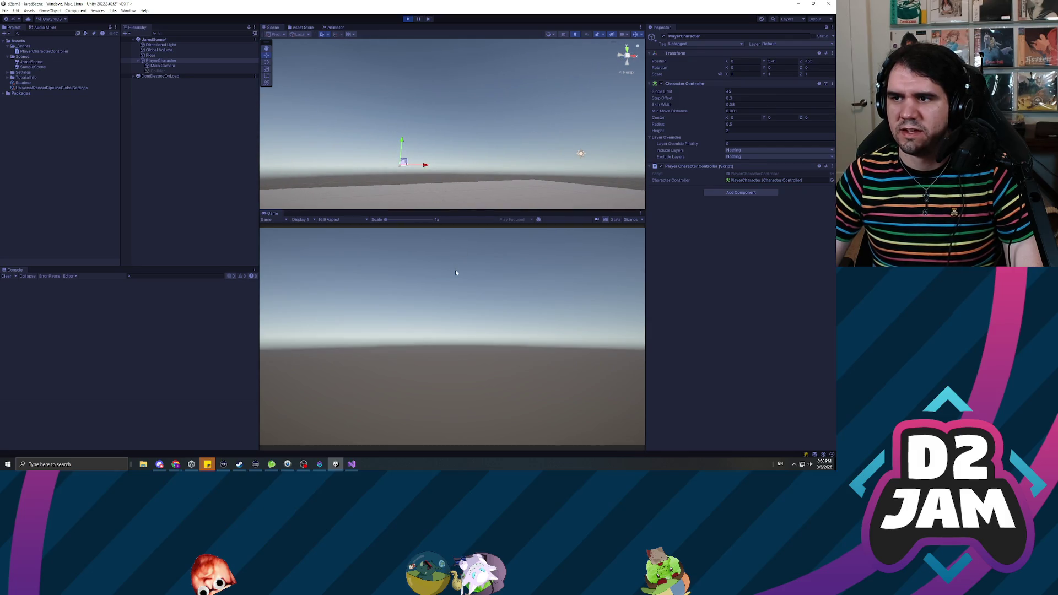
pyautogui.click(407, 19)
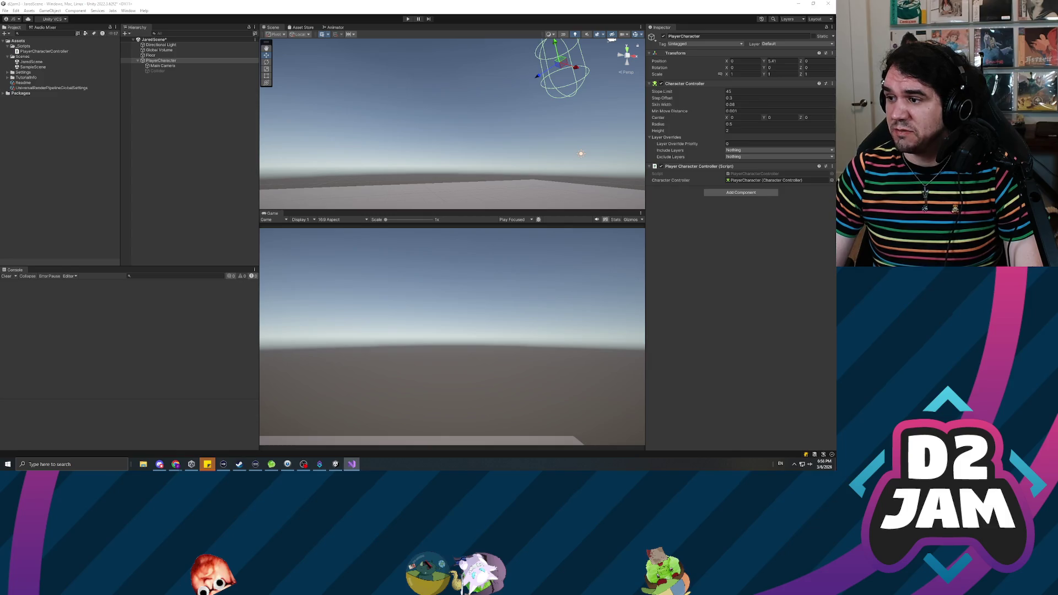
pyautogui.click(167, 173)
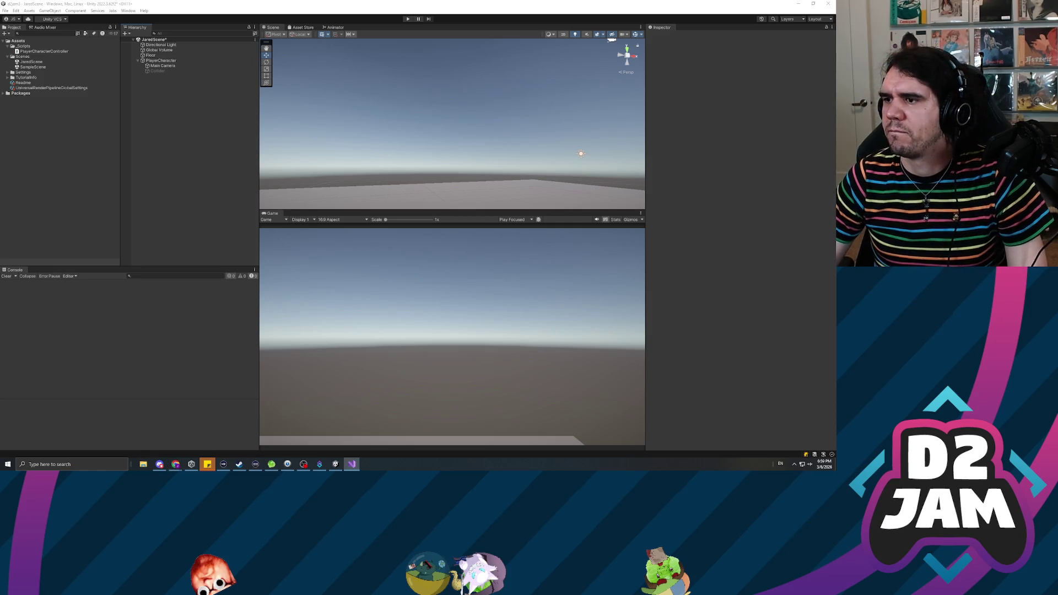
pyautogui.click(351, 464)
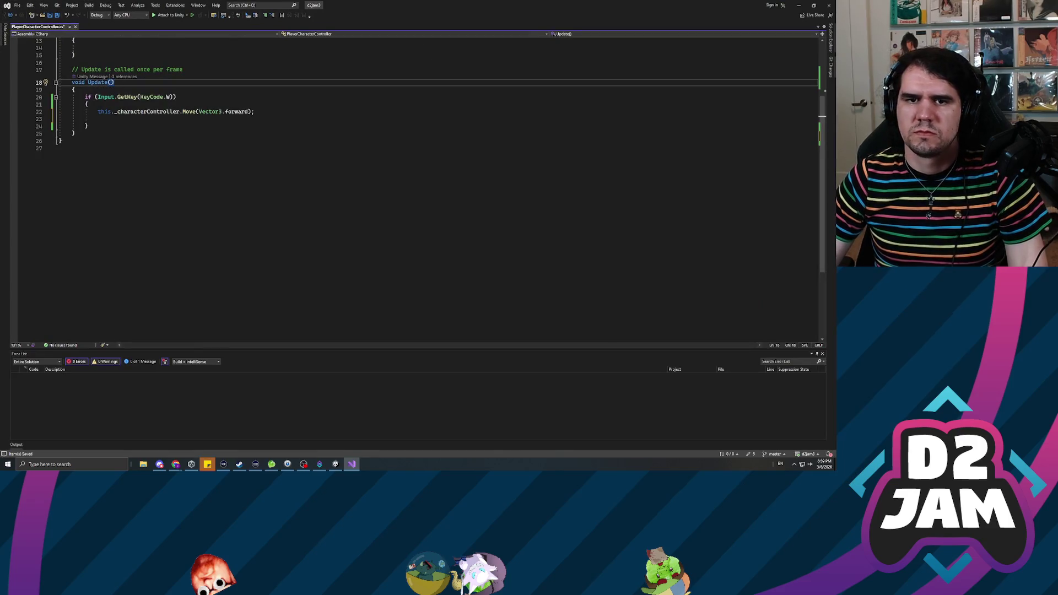
# - Add a this.ApplyGravity(); call after the if block in Update
pyautogui.scroll(3, 386, 166)
pyautogui.click(91, 191)
pyautogui.press('Return')
pyautogui.press('Return')
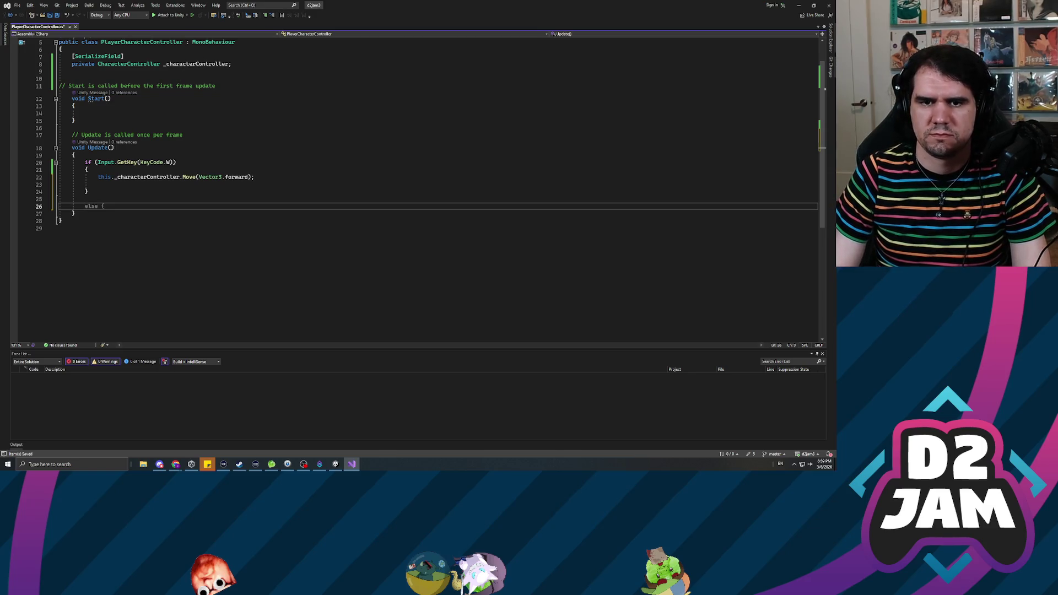
pyautogui.write('this.ApplyGravity')
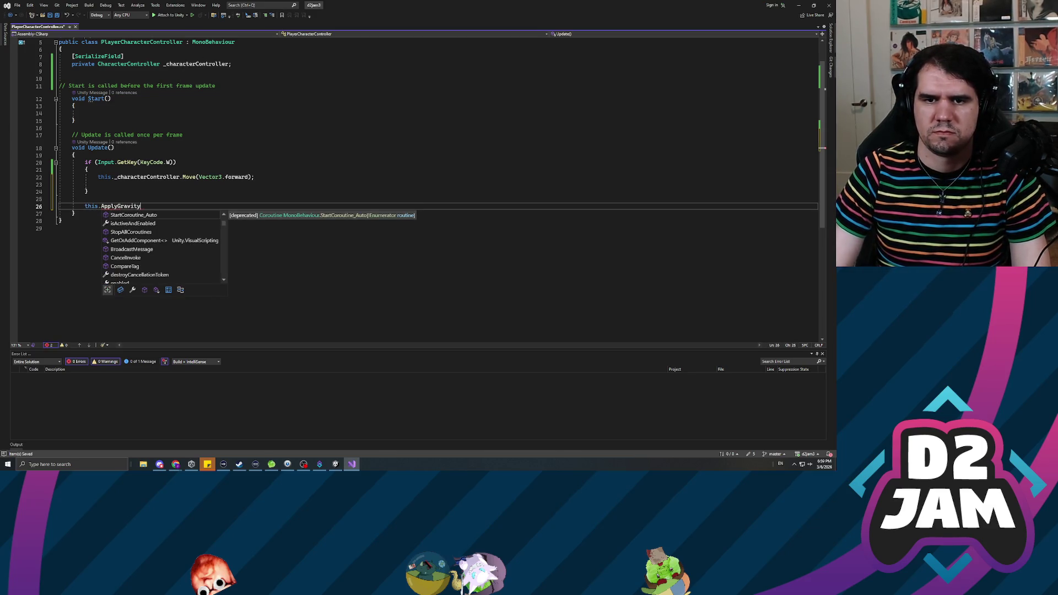
pyautogui.write('();')
pyautogui.press('Down')
# - Declare a new private void ApplyGravity() method with an opening brace below Update
pyautogui.press('End')
pyautogui.press('Return')
pyautogui.press('Return')
pyautogui.write('private void ApplyGravity()')
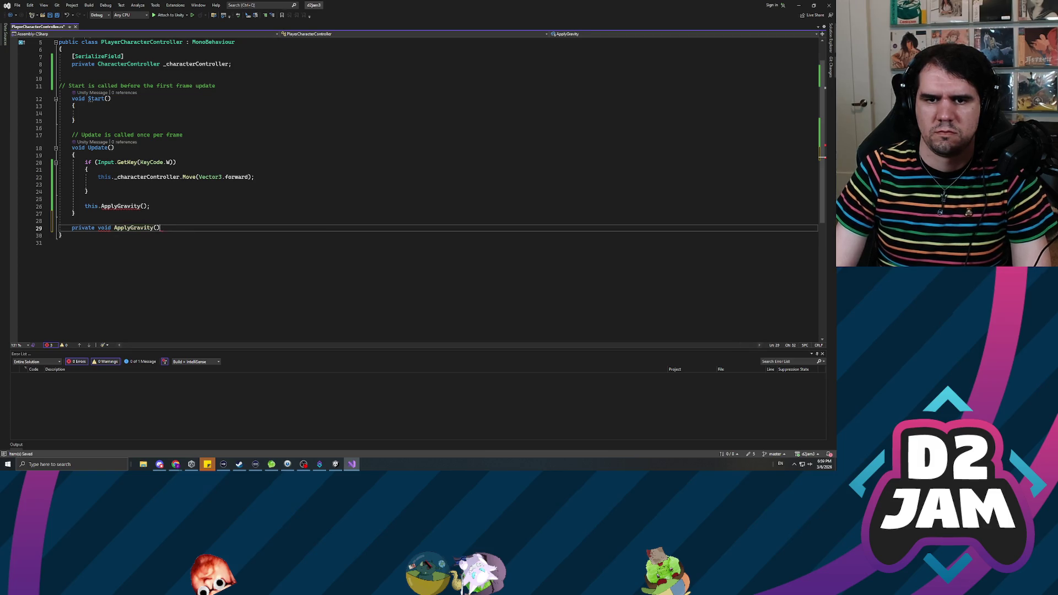
pyautogui.press('Return')
pyautogui.write('{')
pyautogui.press('Return')
# - Begin the method body with this._characterController.Move(Vector3.down * …)
pyautogui.scroll(2, 419, 170)
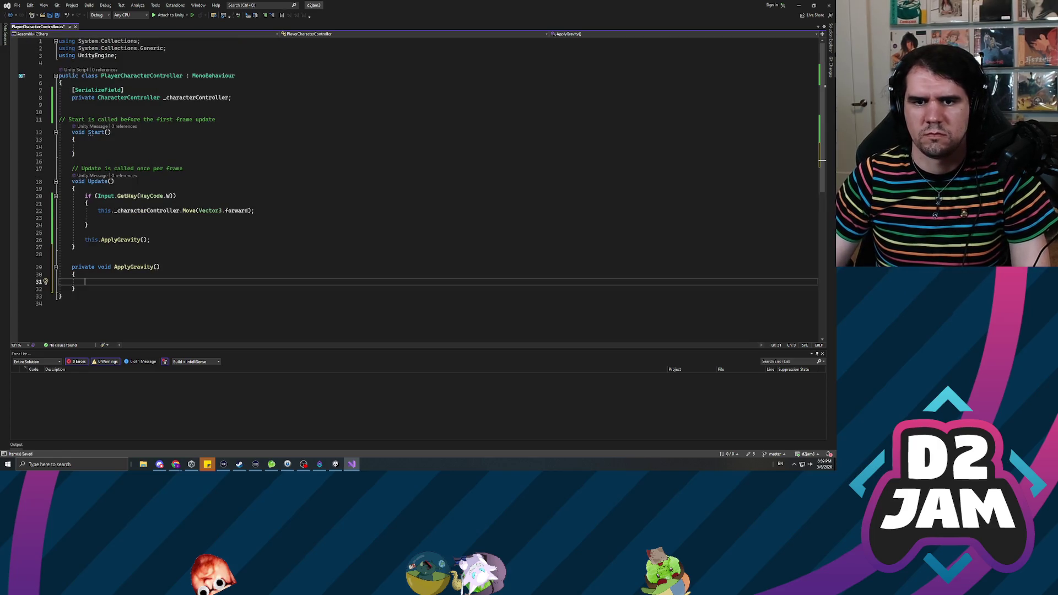
pyautogui.write('this._character')
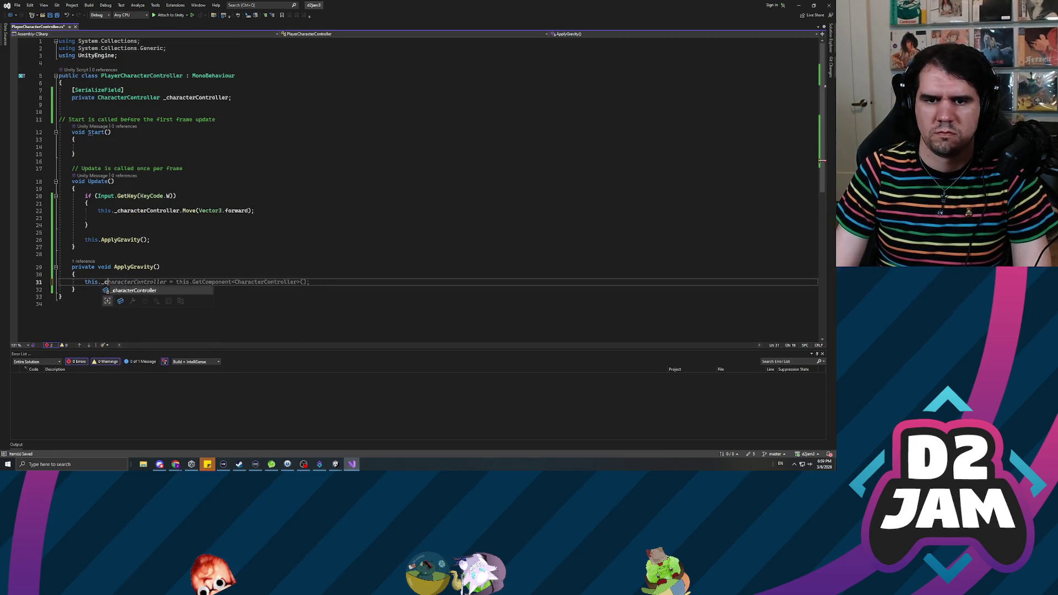
pyautogui.press('Tab')
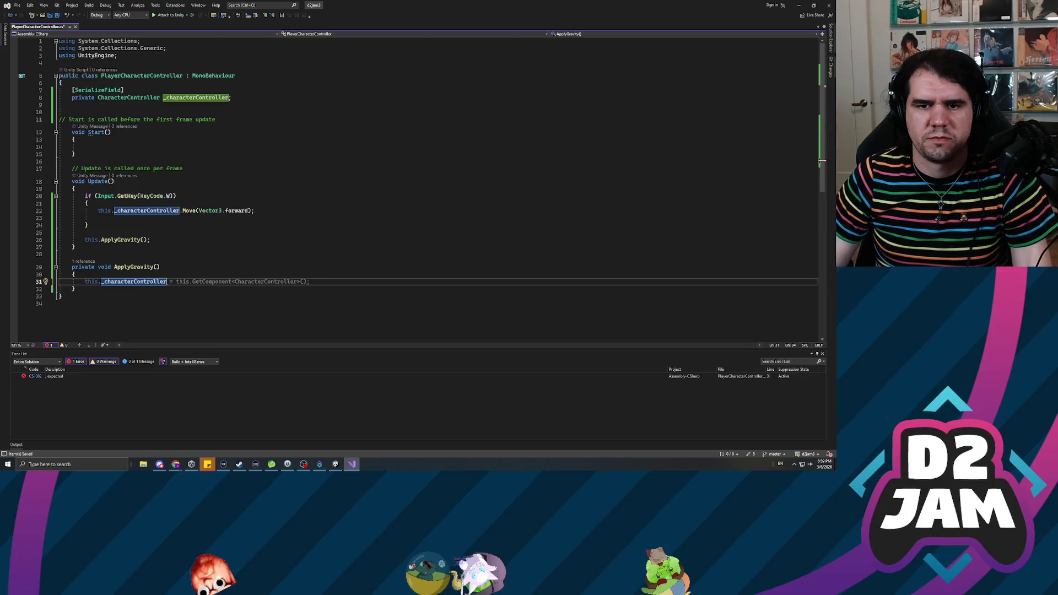
pyautogui.write('.Move(')
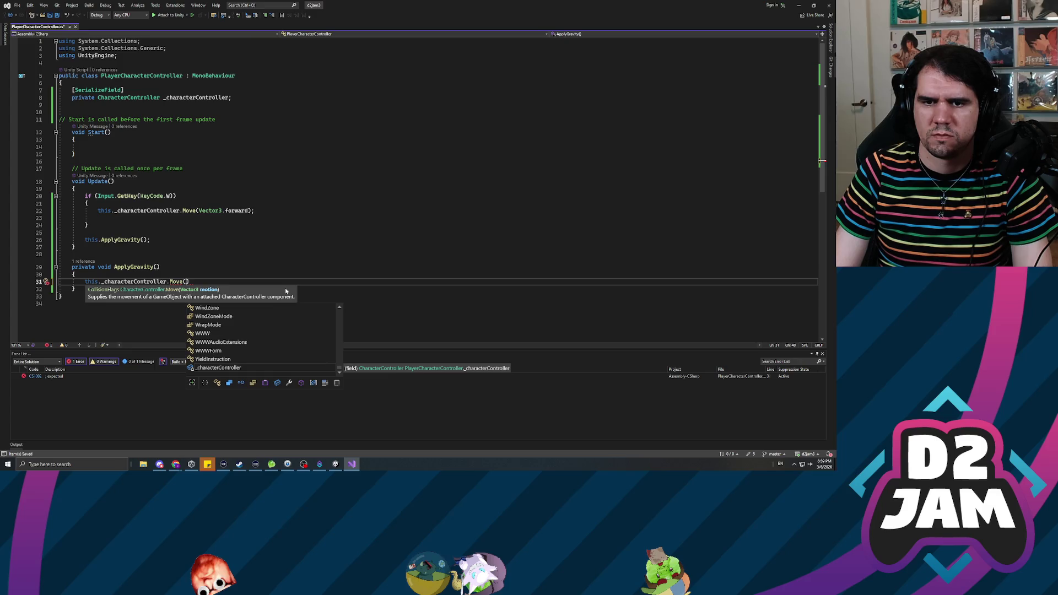
pyautogui.write('Vector3.down')
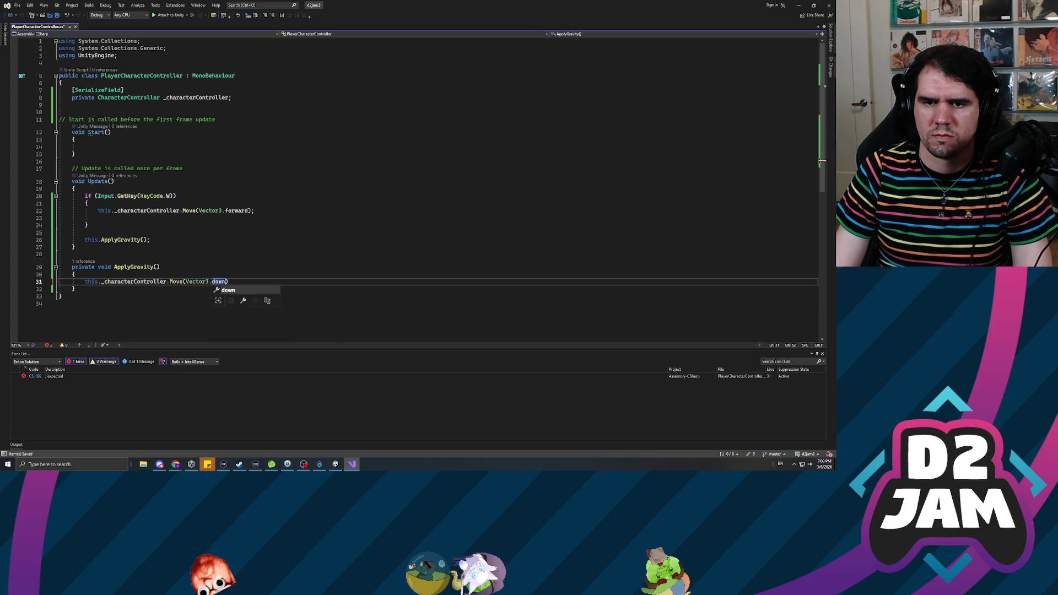
pyautogui.write(' * ')
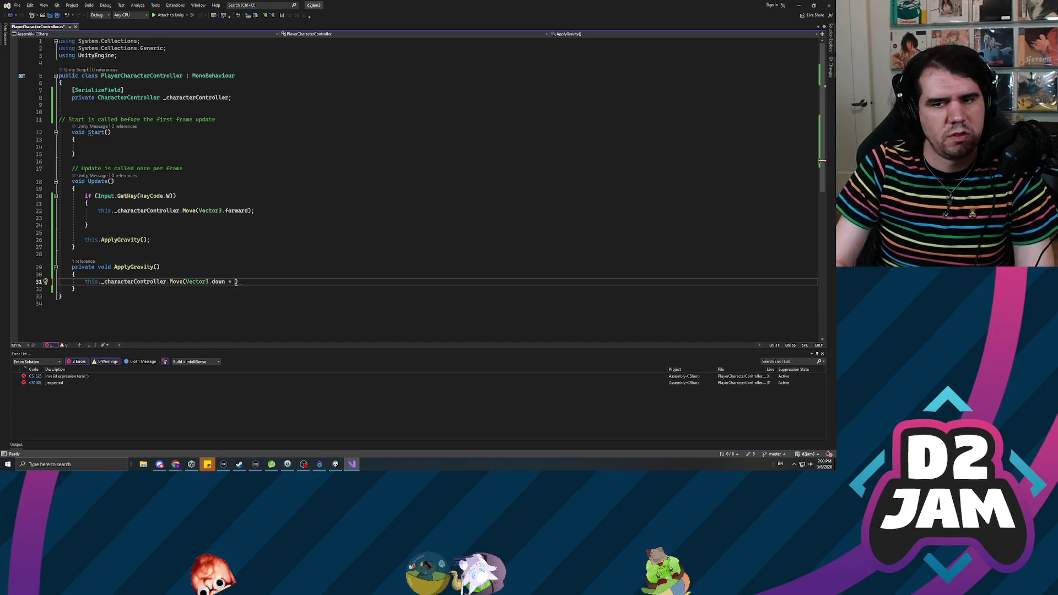
pyautogui.write('Rigidbody.g')
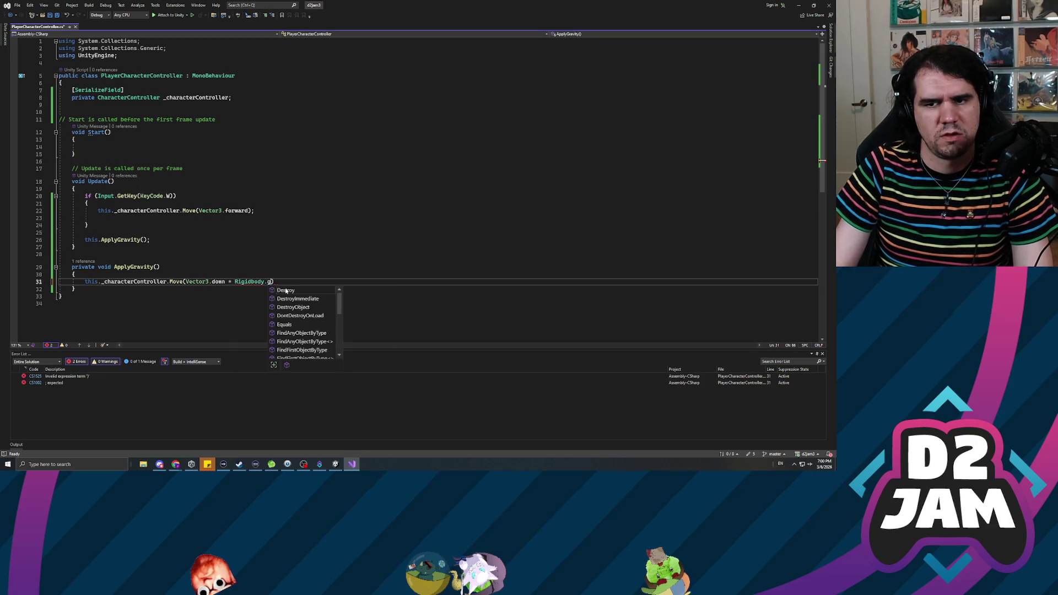
# - Finish the gravity call as Move(Vector3.down * Physics.gravity.y); and save the script
pyautogui.press('BackSpace')
pyautogui.press('BackSpace')
pyautogui.press('BackSpace')
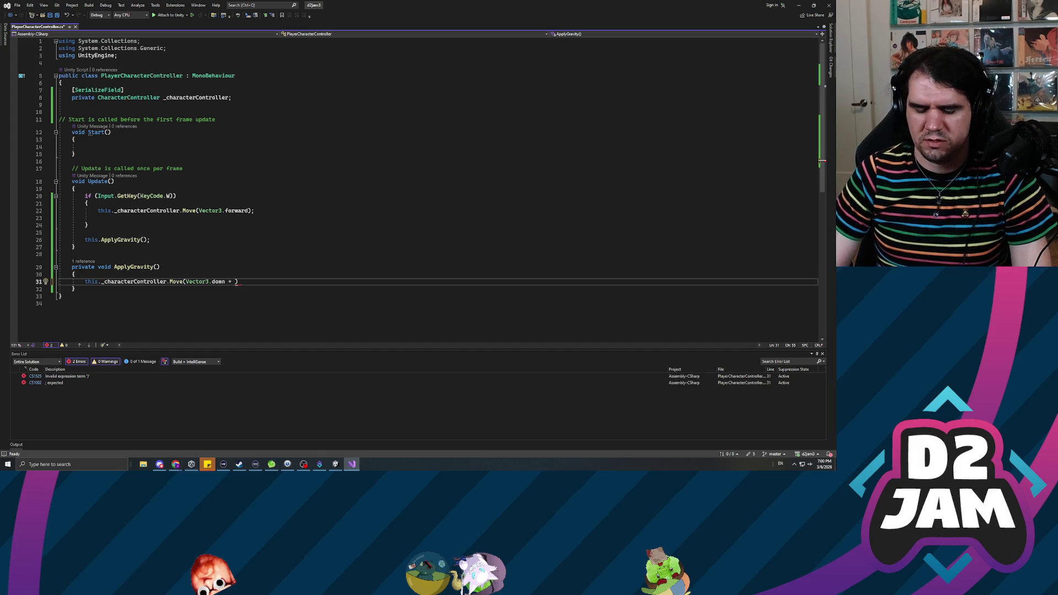
pyautogui.write('Physi')
pyautogui.write('cs.grav')
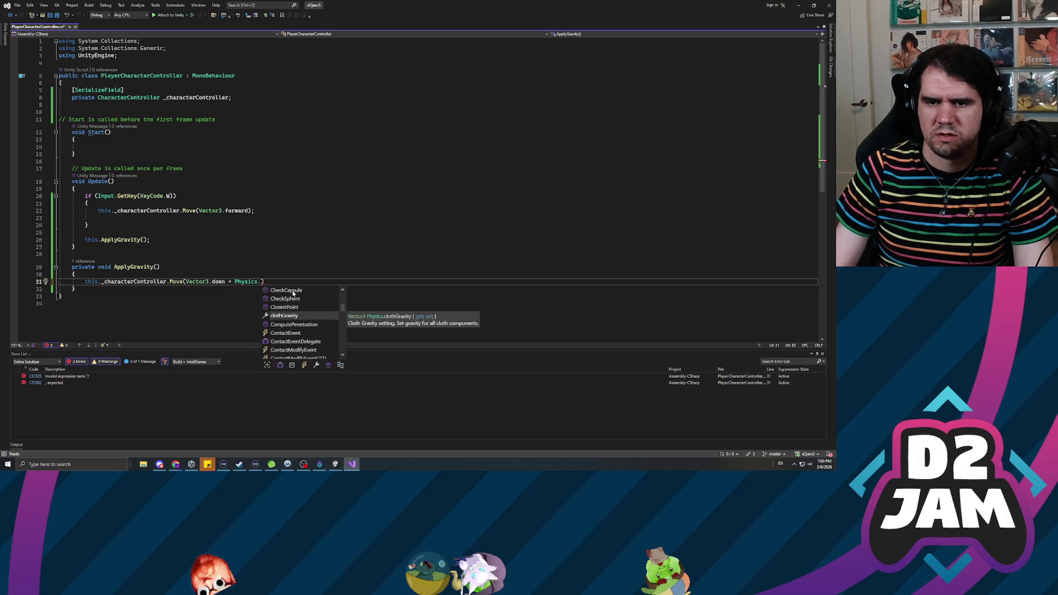
pyautogui.write('ity.y')
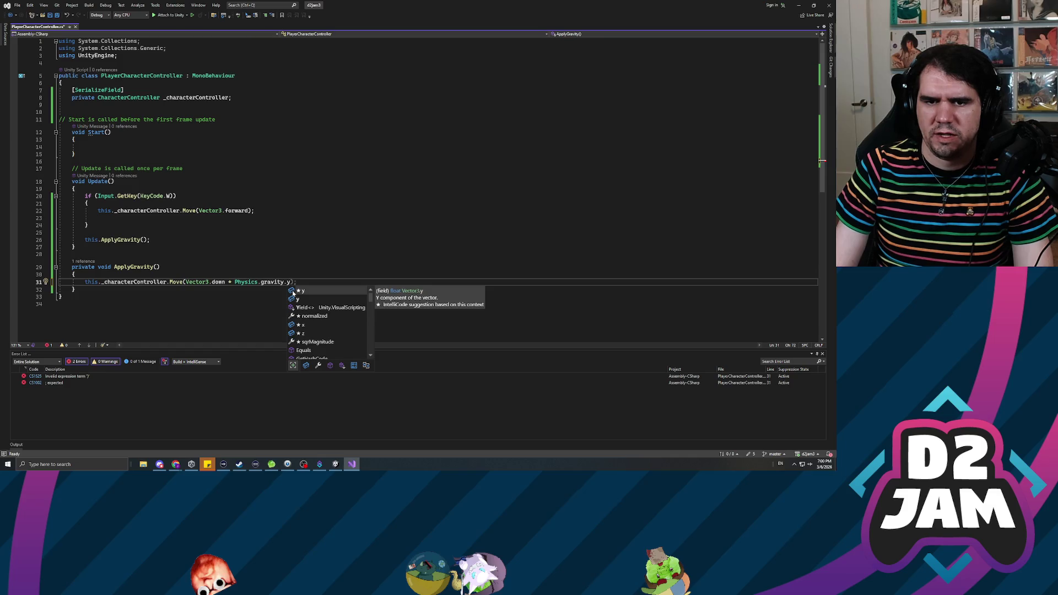
pyautogui.write(');')
pyautogui.hotkey('ctrl', 's')
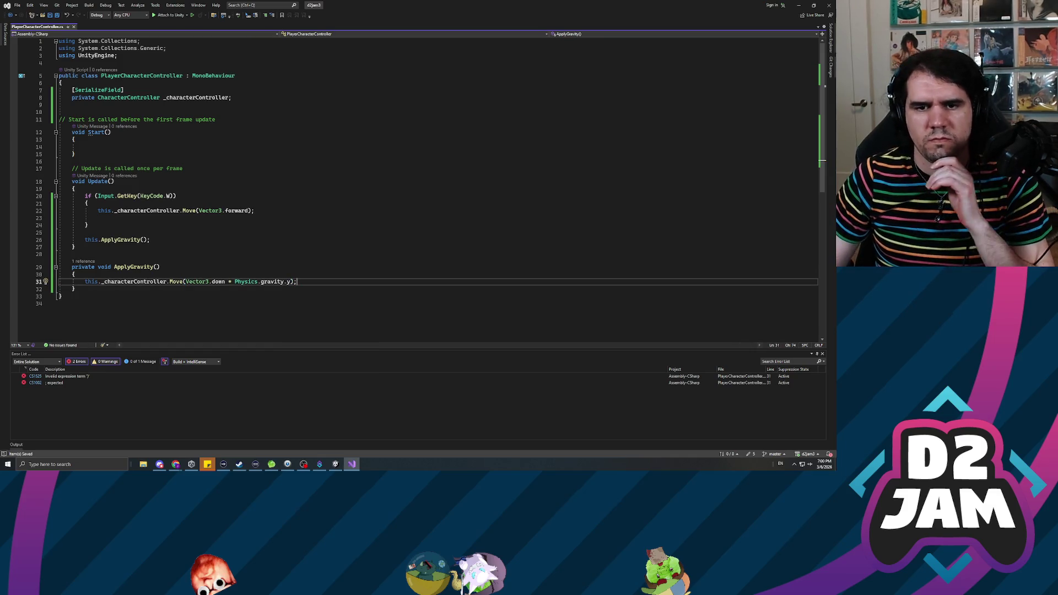
# - Scale the W-key forward move by 0.1f, then return to Unity to recompile
pyautogui.click(248, 210)
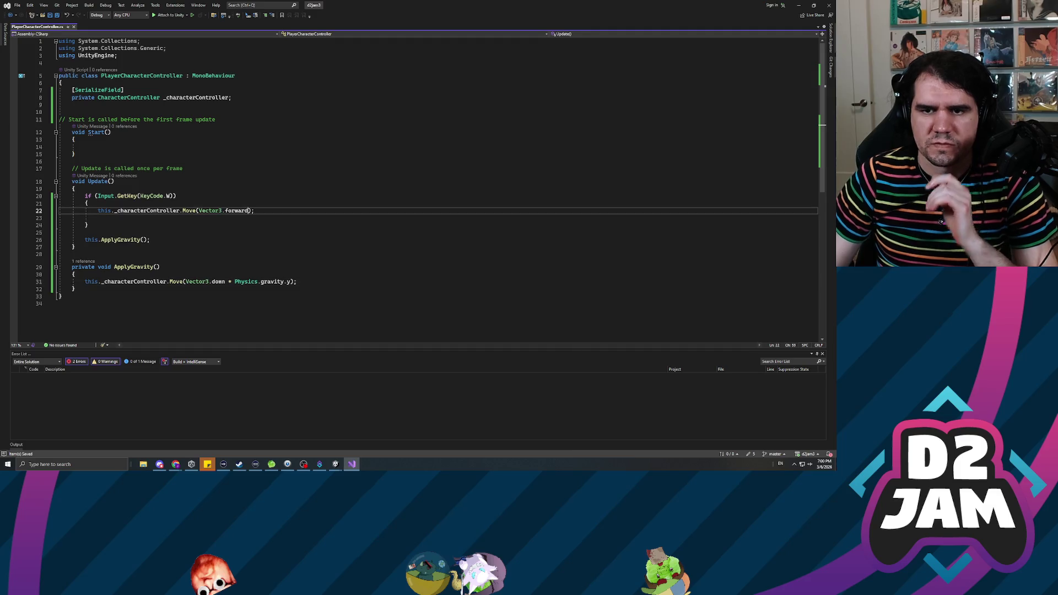
pyautogui.write('* ')
pyautogui.write('0.1f')
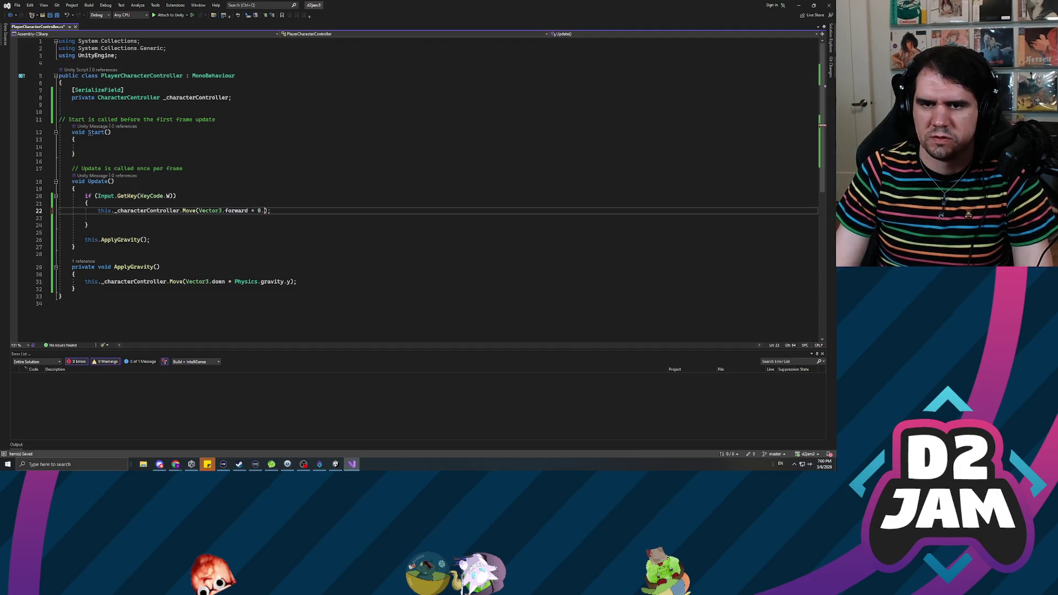
pyautogui.press('Right')
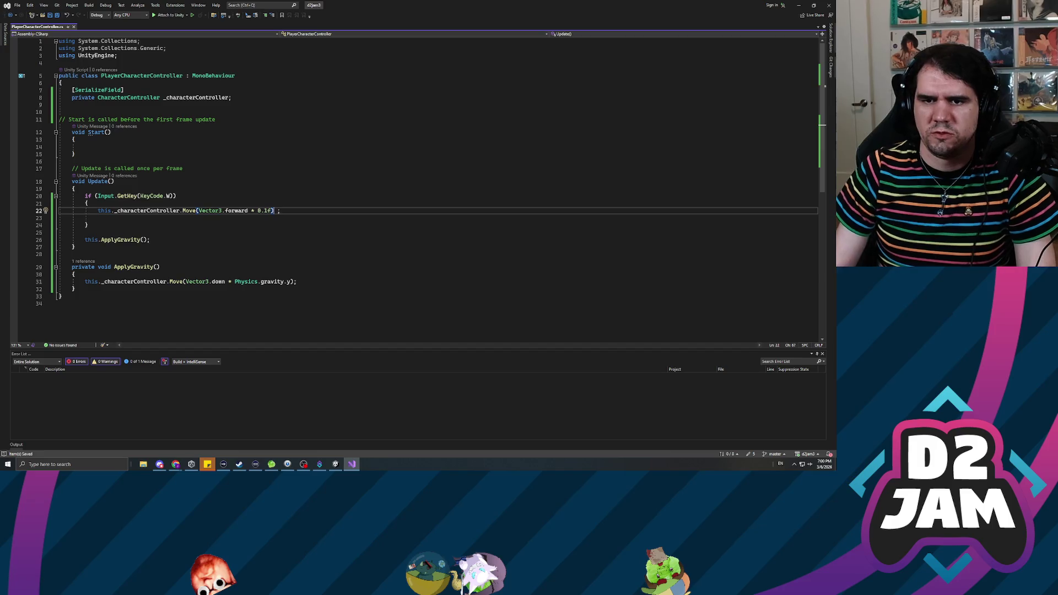
pyautogui.hotkey('alt', 'Tab')
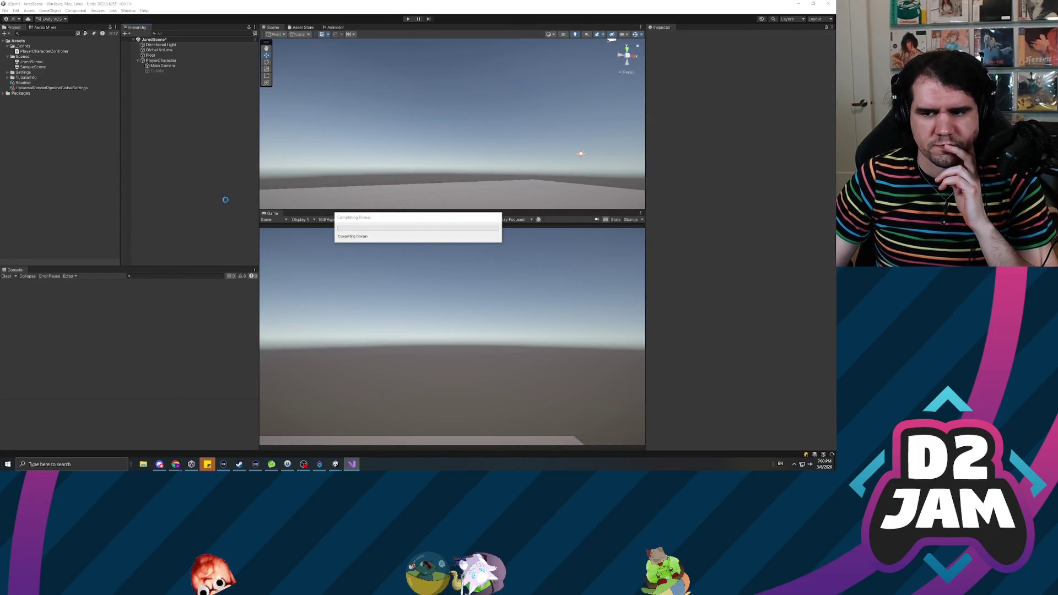
# - Play-test with PlayerCharacter selected, watch it rise past Y 2900, then stop and return to the script
pyautogui.click(248, 61)
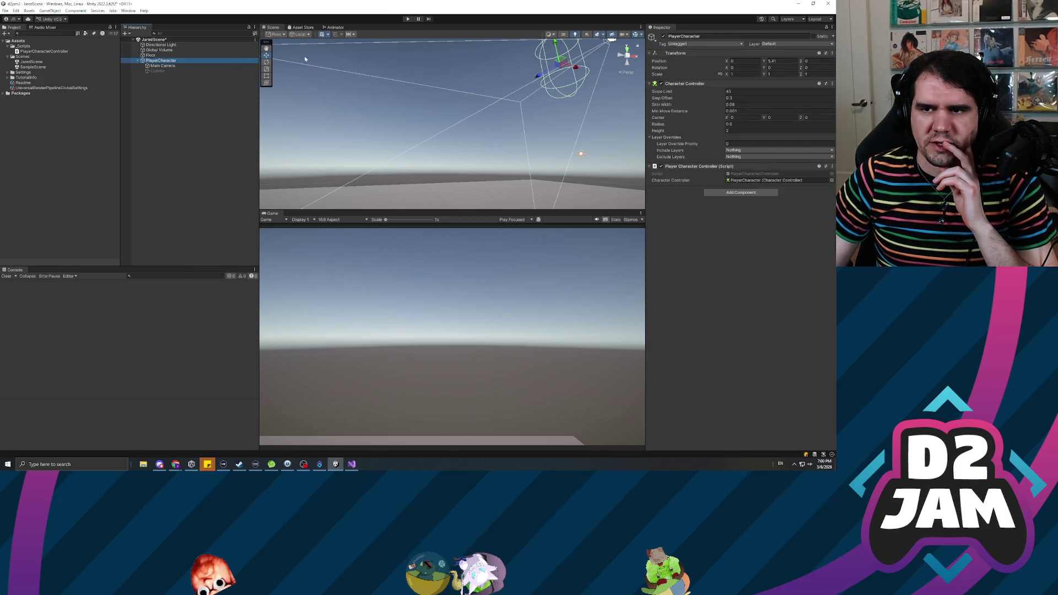
pyautogui.click(408, 18)
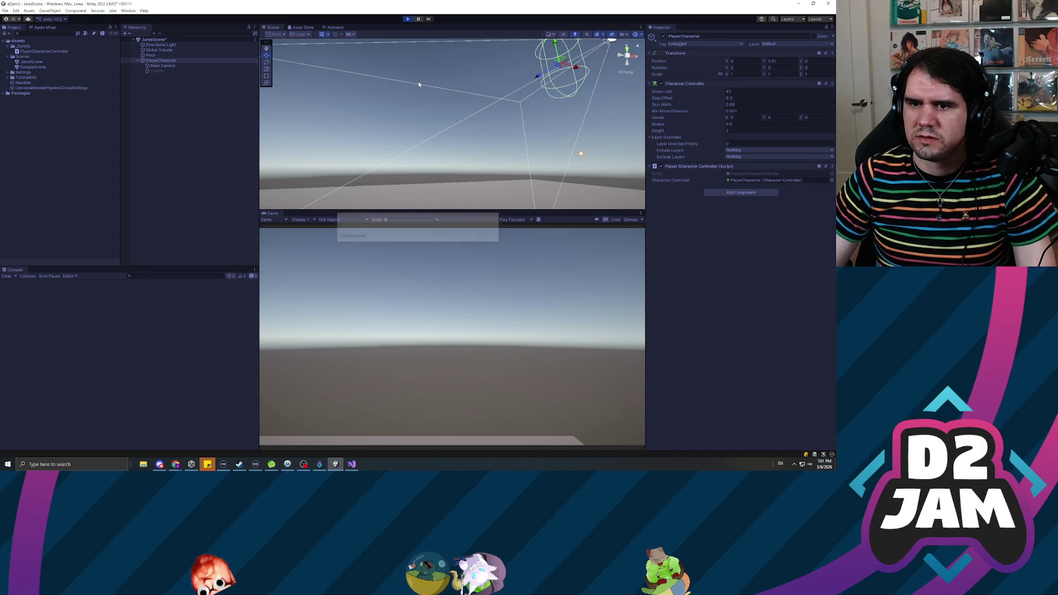
pyautogui.moveTo(557, 147); pyautogui.dragTo(473, 37)
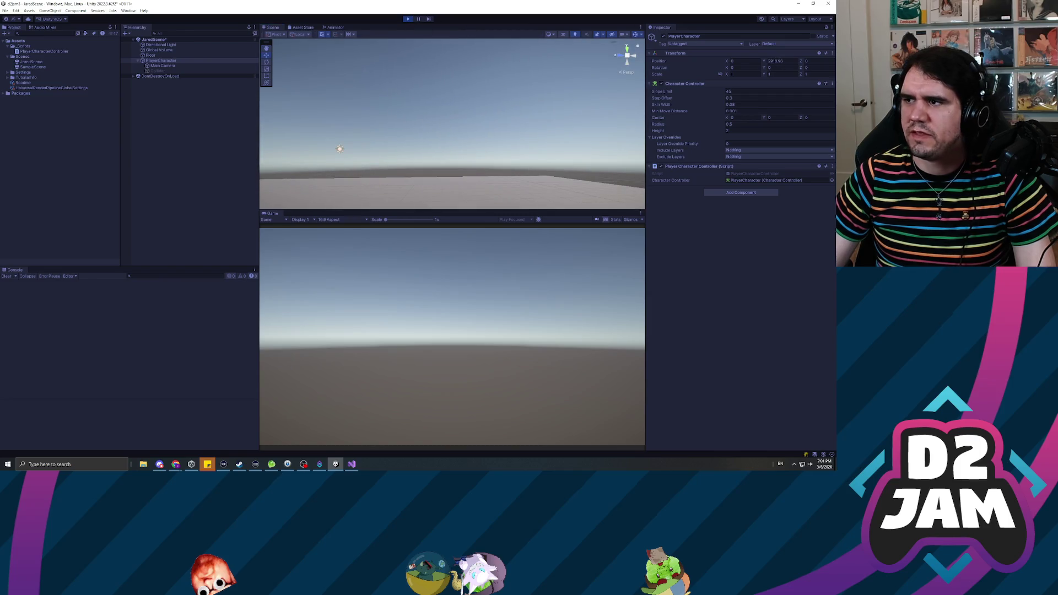
pyautogui.click(409, 19)
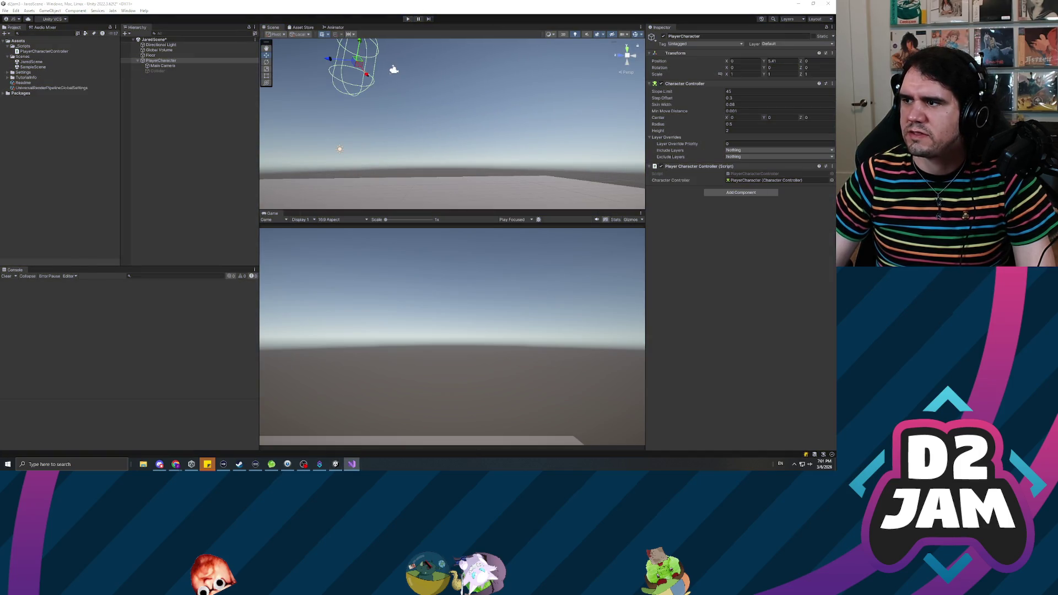
pyautogui.hotkey('alt', 'Tab')
pyautogui.hotkey('shift', 'Left')
pyautogui.hotkey('shift', 'Left')
pyautogui.hotkey('shift', 'Left')
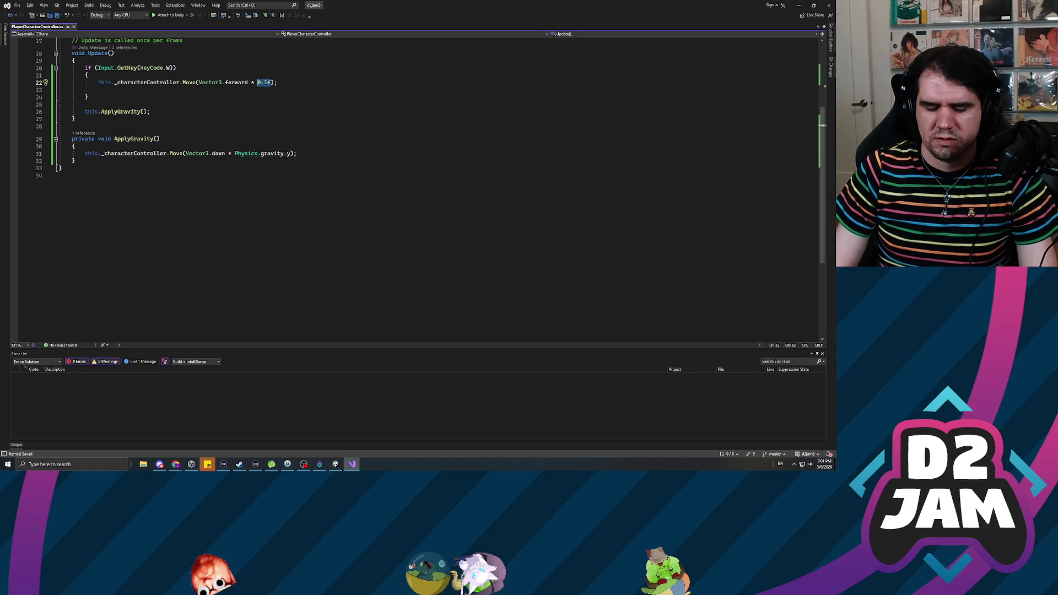
# - Replace the 0.1f forward speed with Time.deltaTime
pyautogui.write('*')
pyautogui.press('BackSpace')
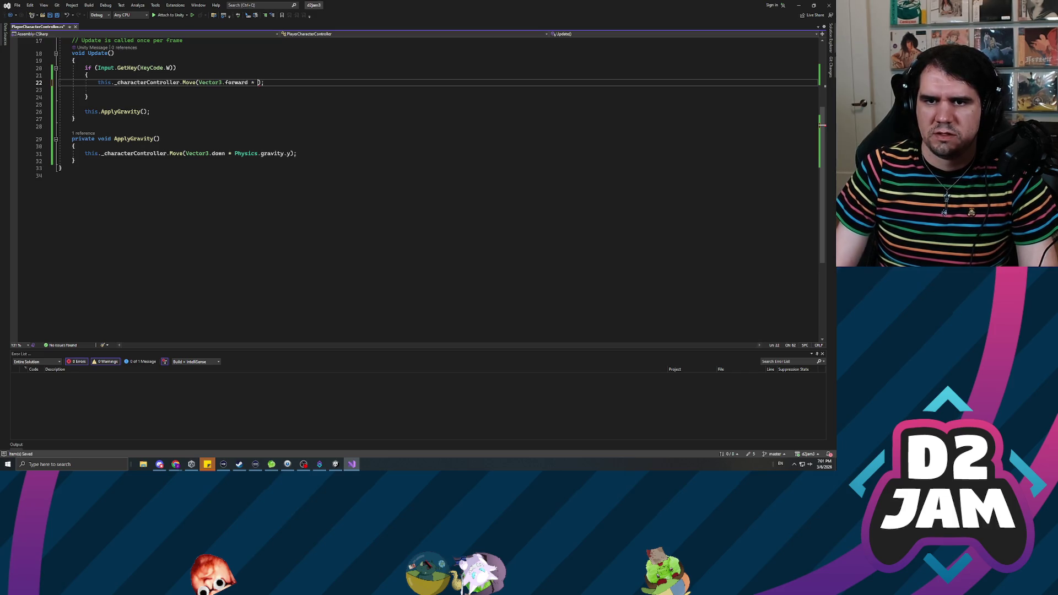
pyautogui.write('Time.detla')
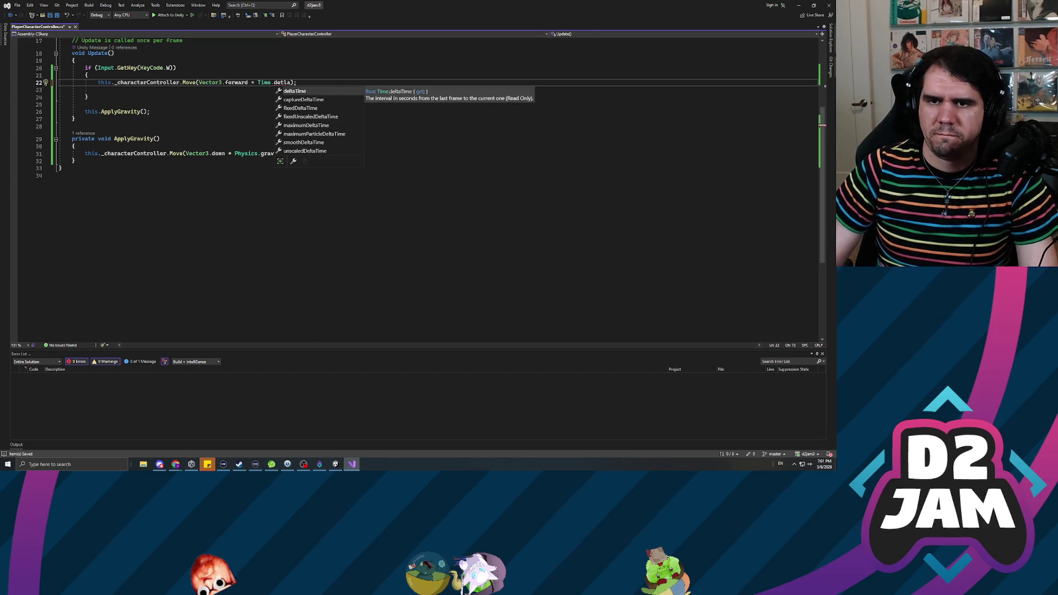
pyautogui.press('Tab')
# - Append * Time.deltaTime to the gravity Move call and switch back to Unity
pyautogui.click(294, 153)
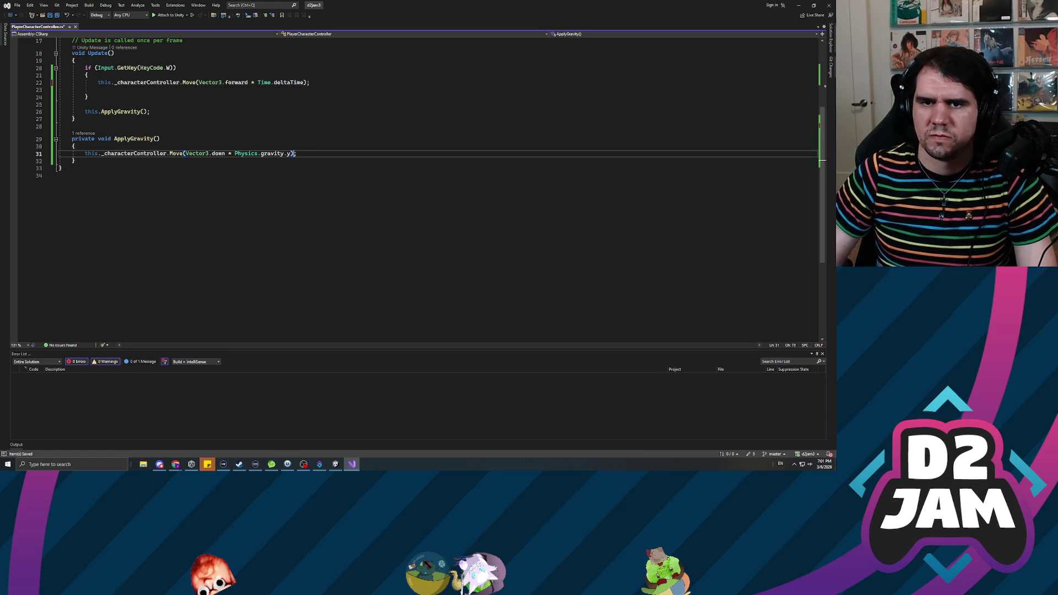
pyautogui.write('* Time.delta')
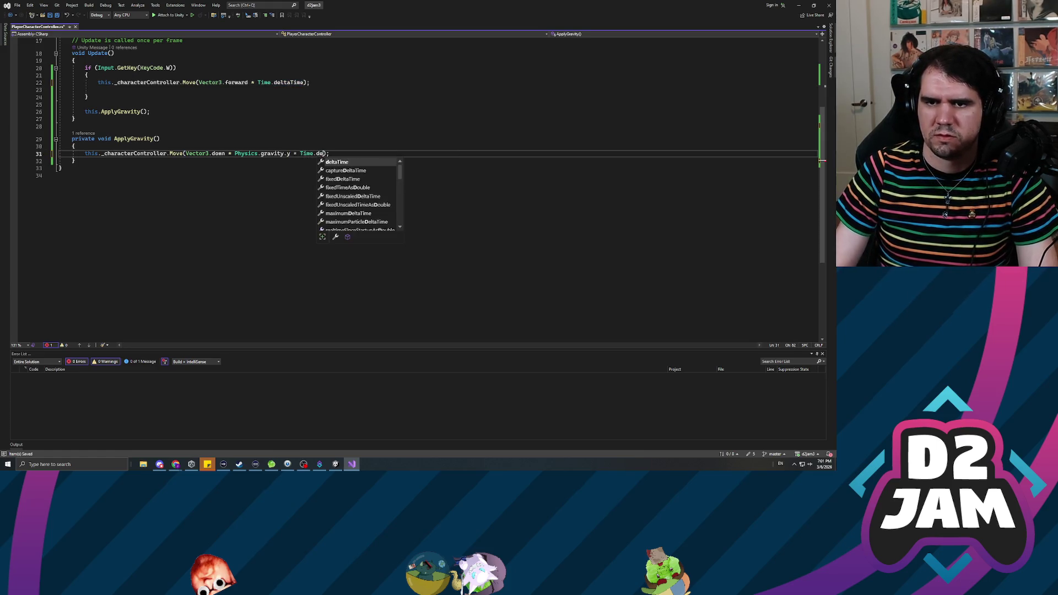
pyautogui.press('Tab')
pyautogui.hotkey('alt', 'Tab')
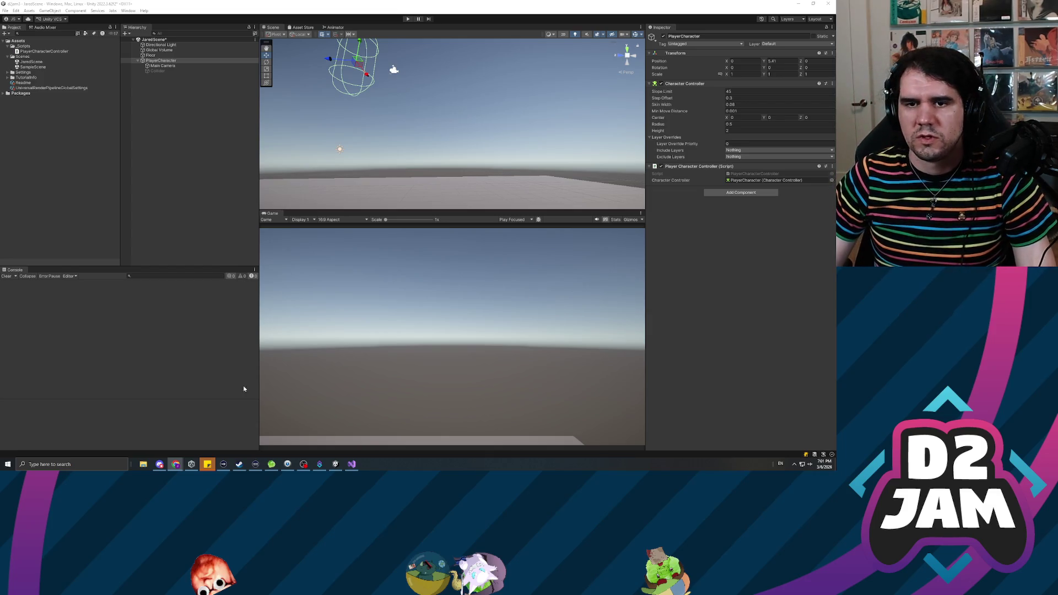
# - Play-test while watching PlayerCharacter's Position, then let the script recompile and start a new Play run
pyautogui.click(221, 195)
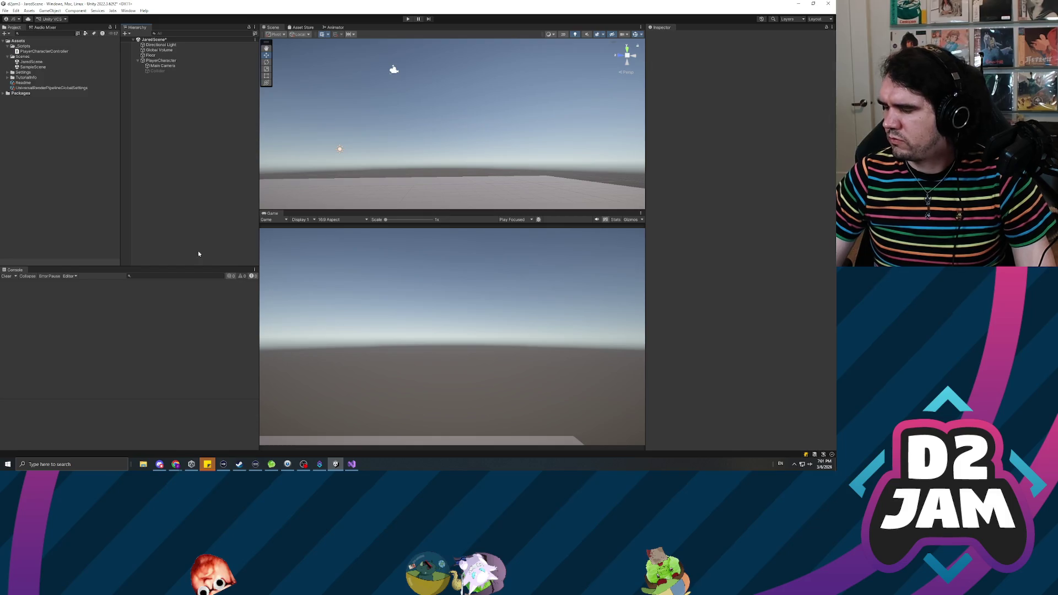
pyautogui.click(408, 19)
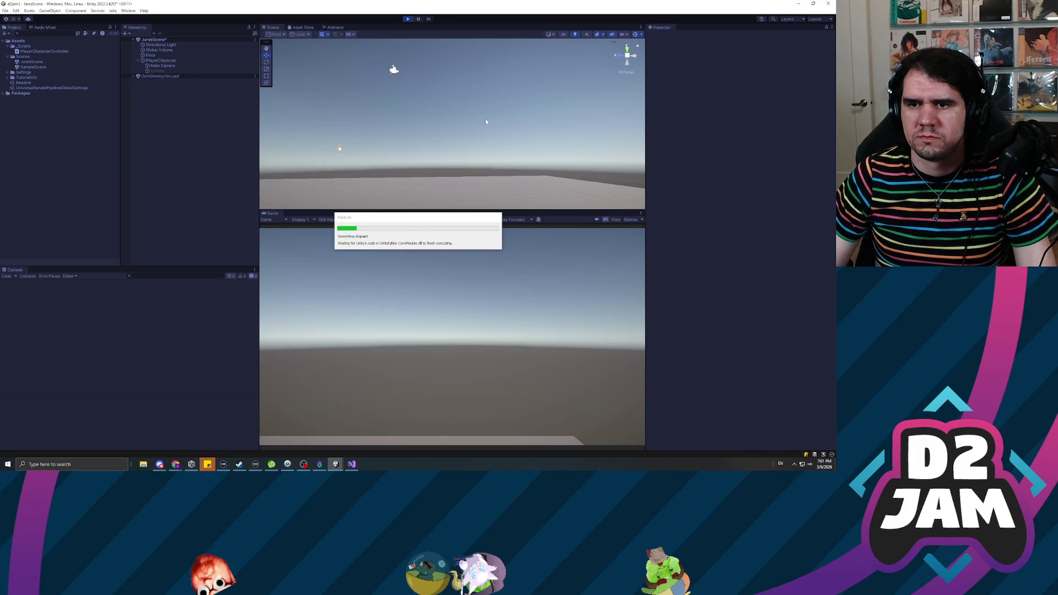
pyautogui.click(161, 60)
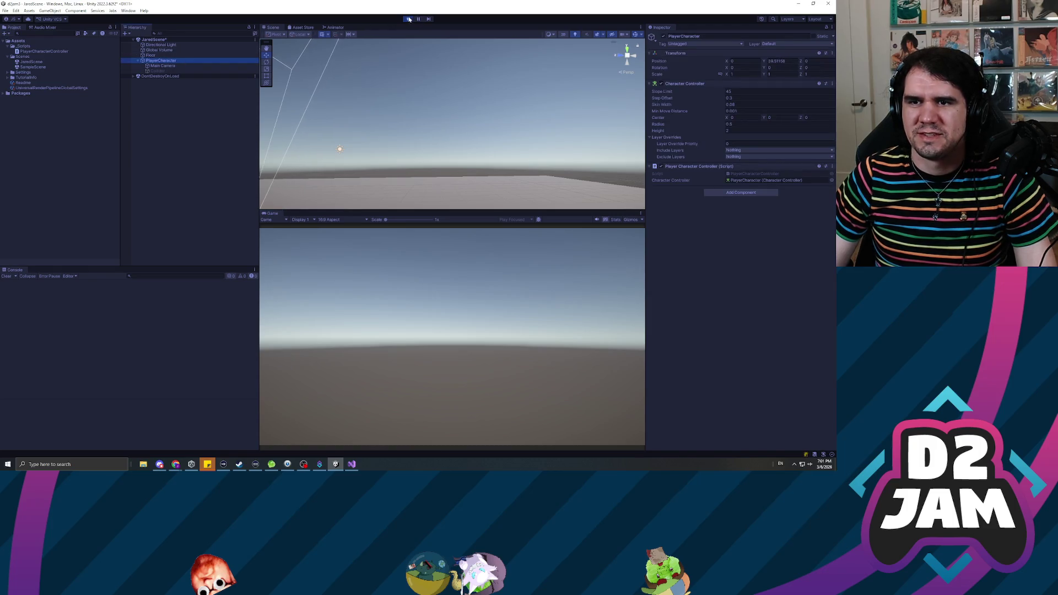
pyautogui.click(407, 19)
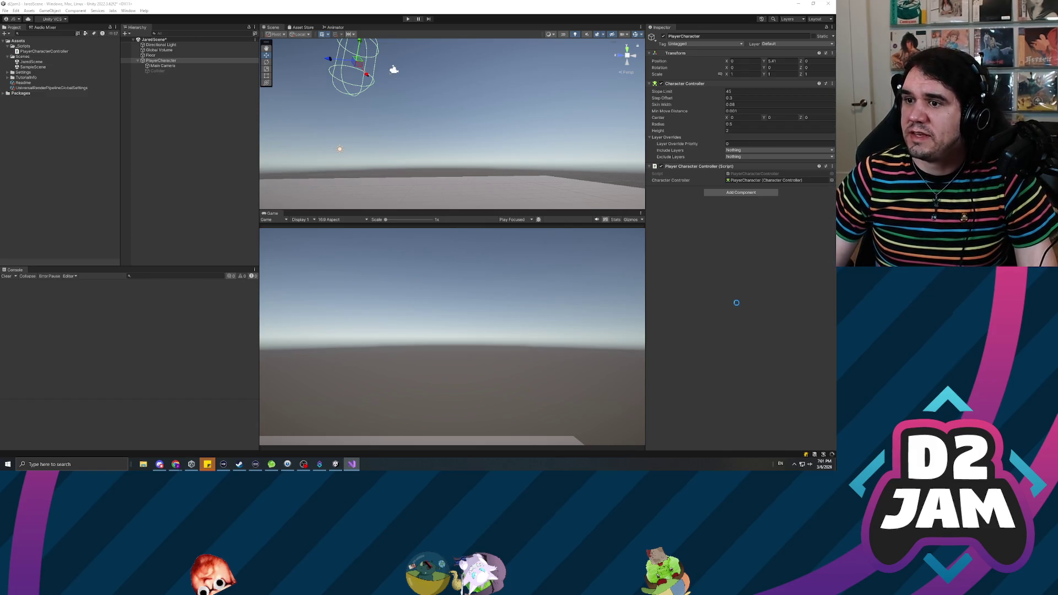
pyautogui.click(779, 318)
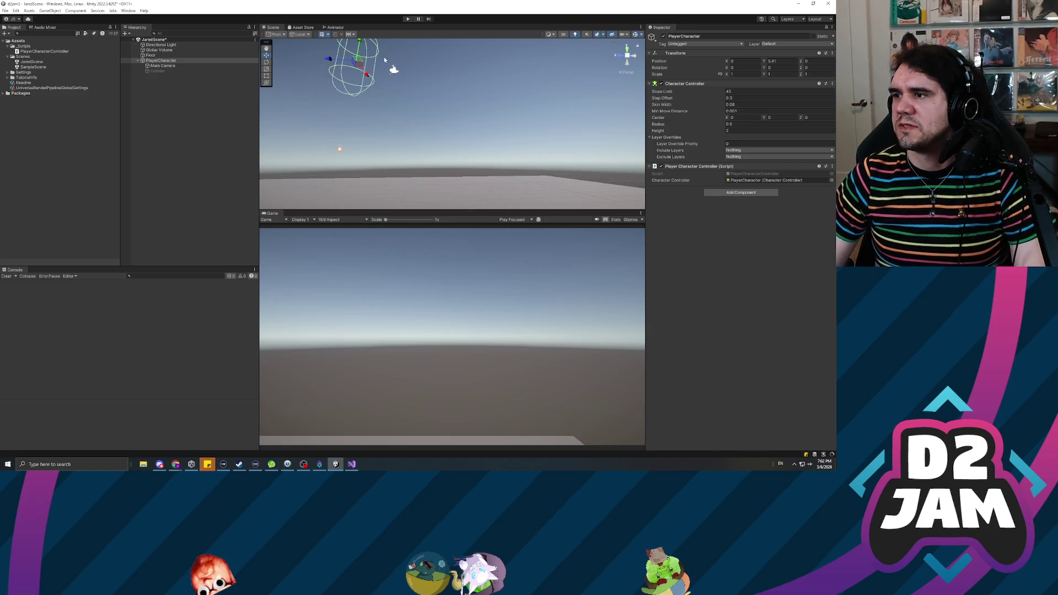
pyautogui.click(408, 18)
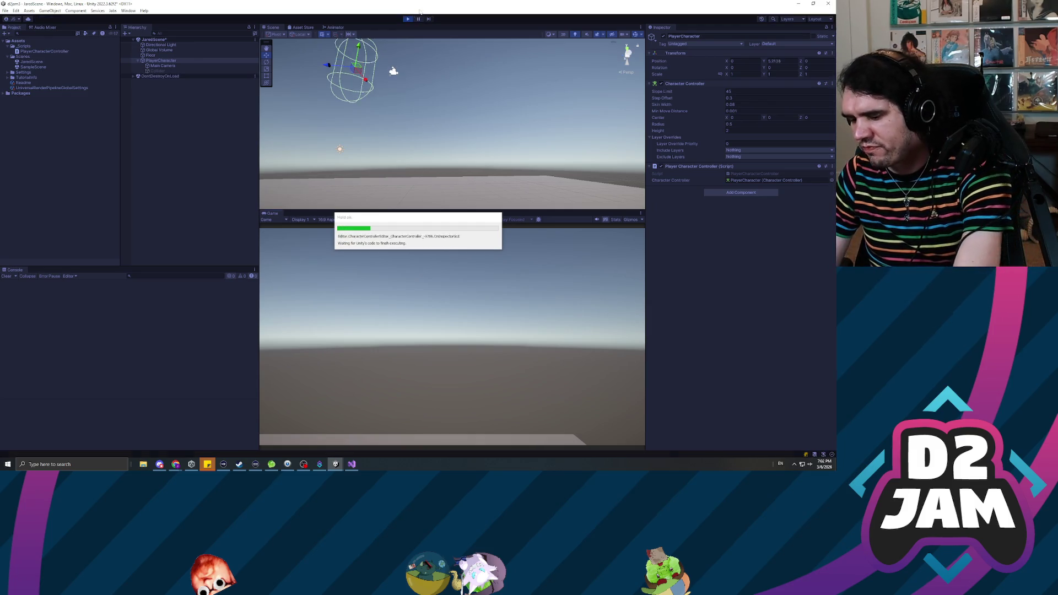
# - In Play mode, frame the player, walk it forward with W, lift it high, then stop playing
pyautogui.press('f')
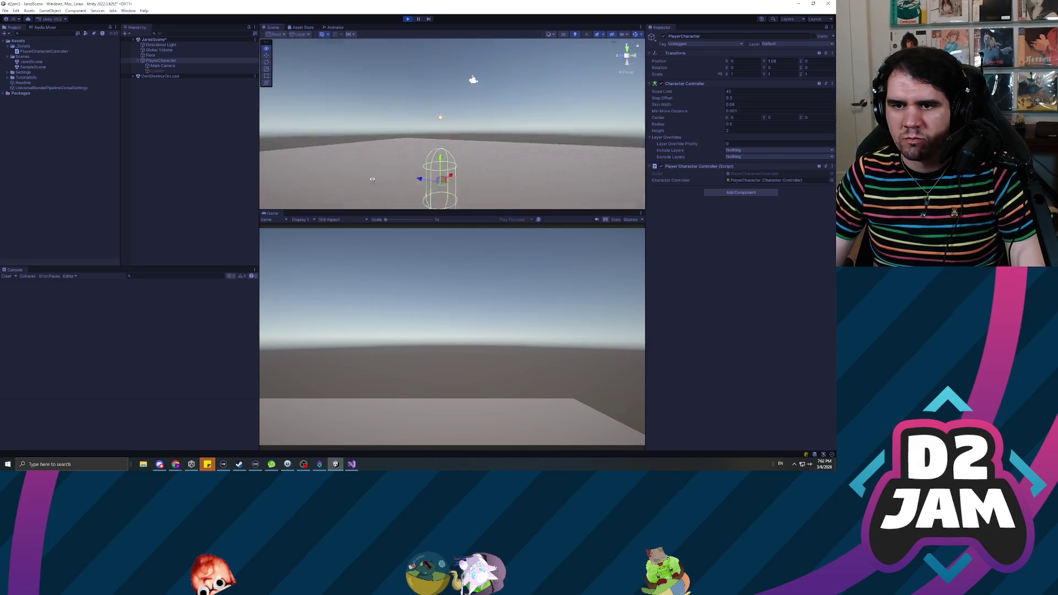
pyautogui.press('w')
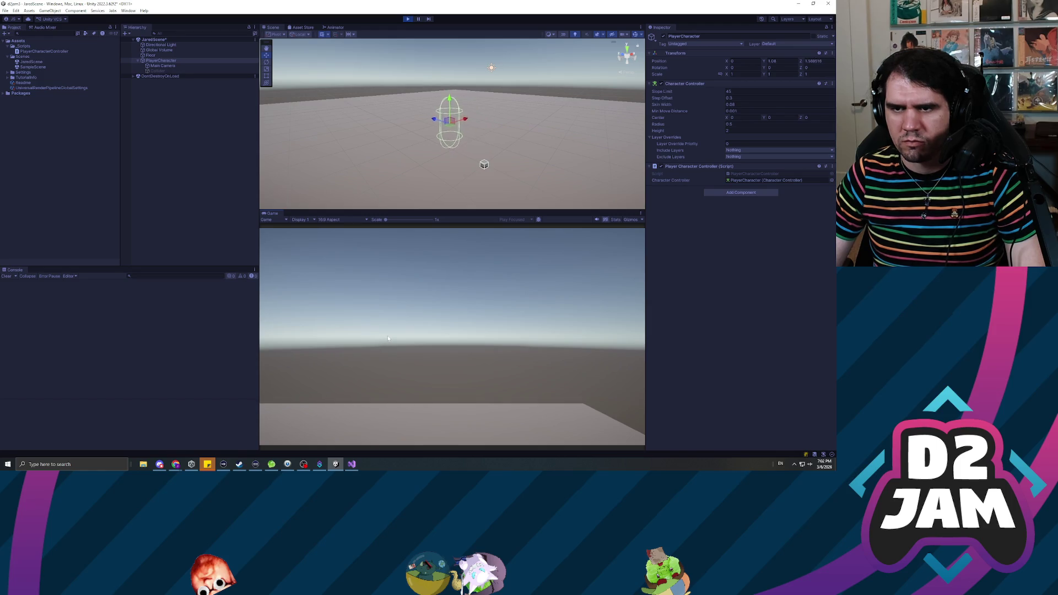
pyautogui.press('w')
pyautogui.press('w')
pyautogui.press('w')
pyautogui.press('space')
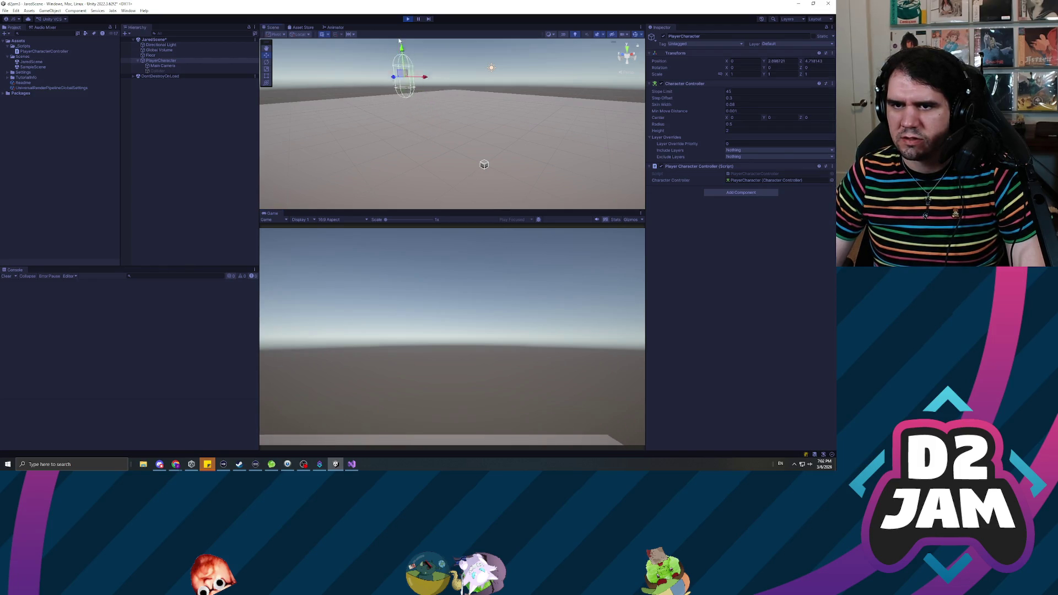
pyautogui.press('space')
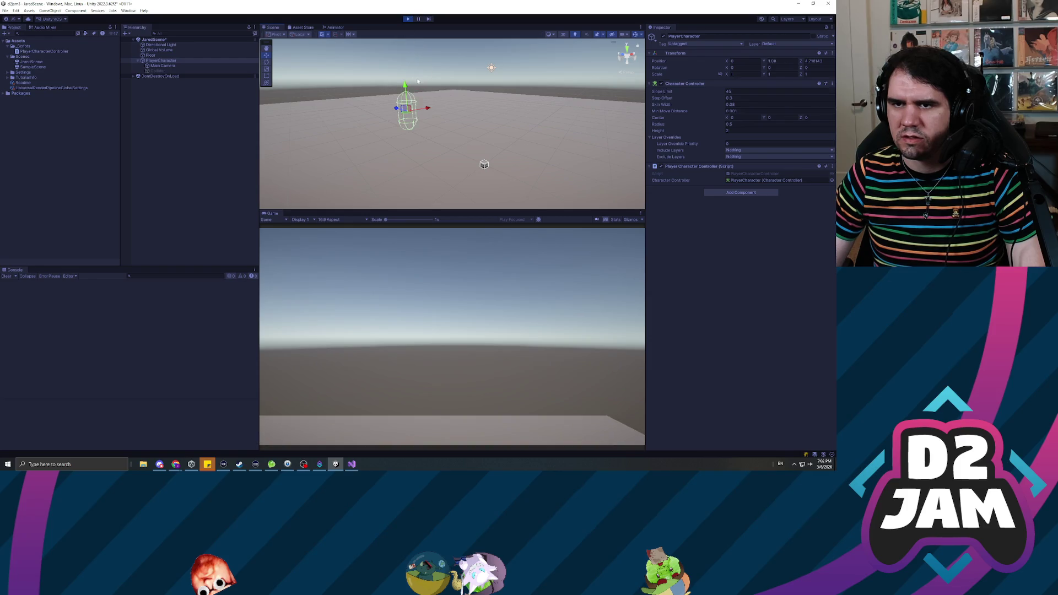
pyautogui.scroll(-10, 417, 80)
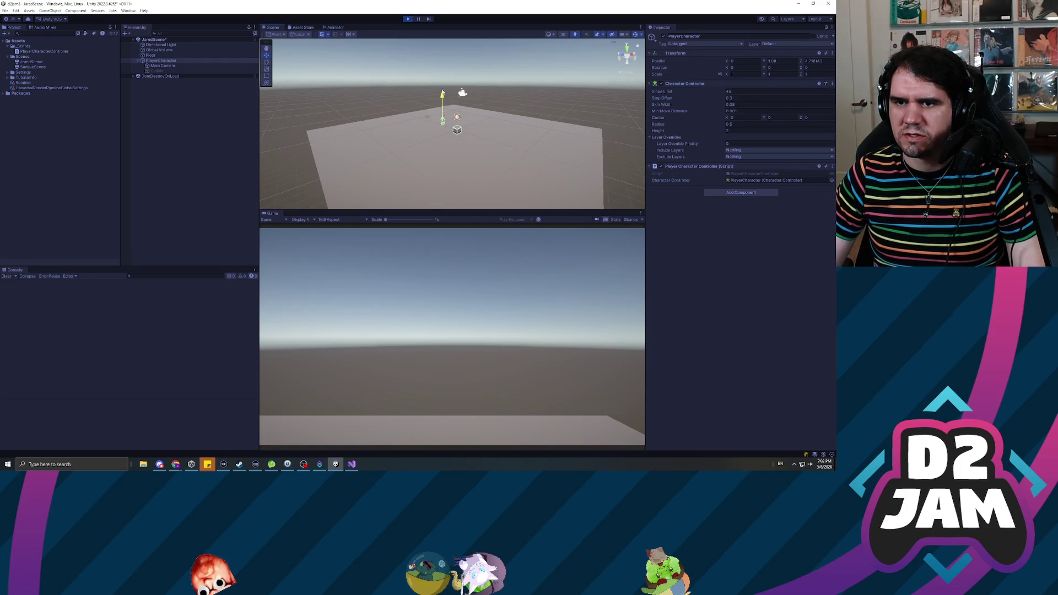
pyautogui.moveTo(442, 97); pyautogui.dragTo(443, 41)
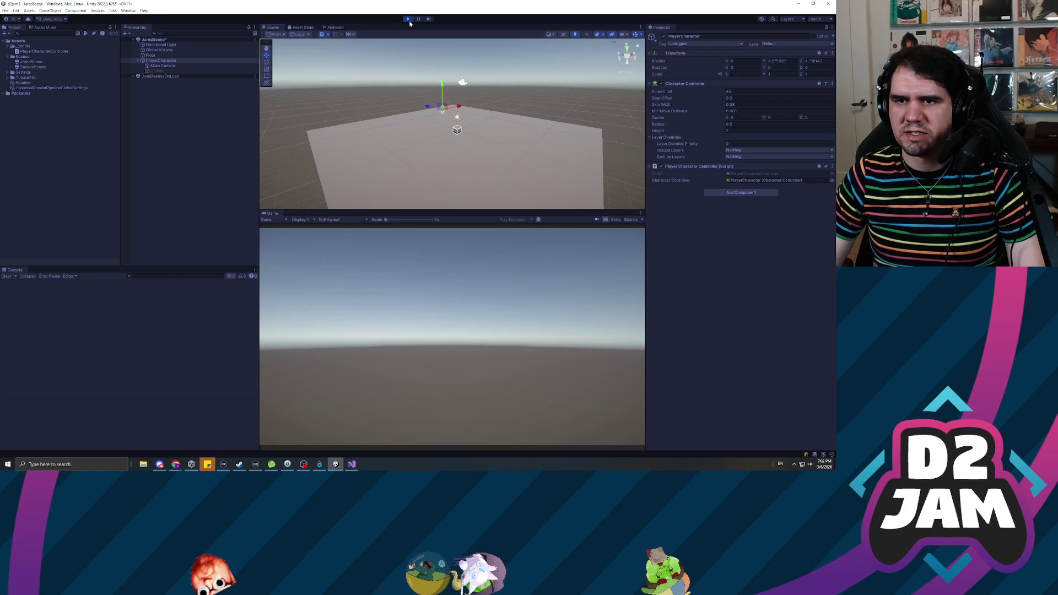
pyautogui.click(407, 19)
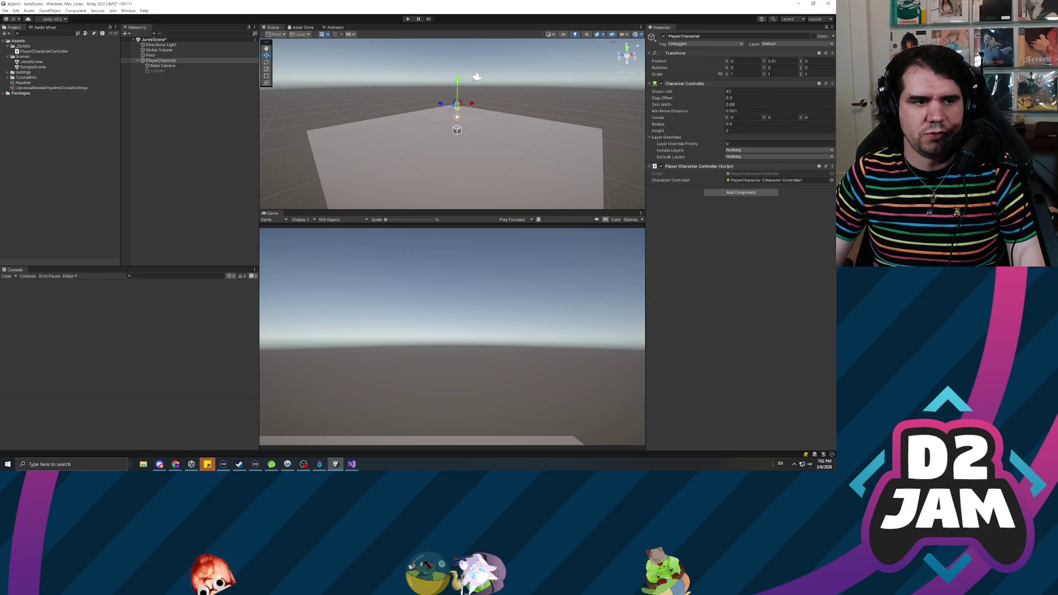
# - Return to the maximized script window with the caret on the gravity Move line
pyautogui.hotkey('alt', 'Tab')
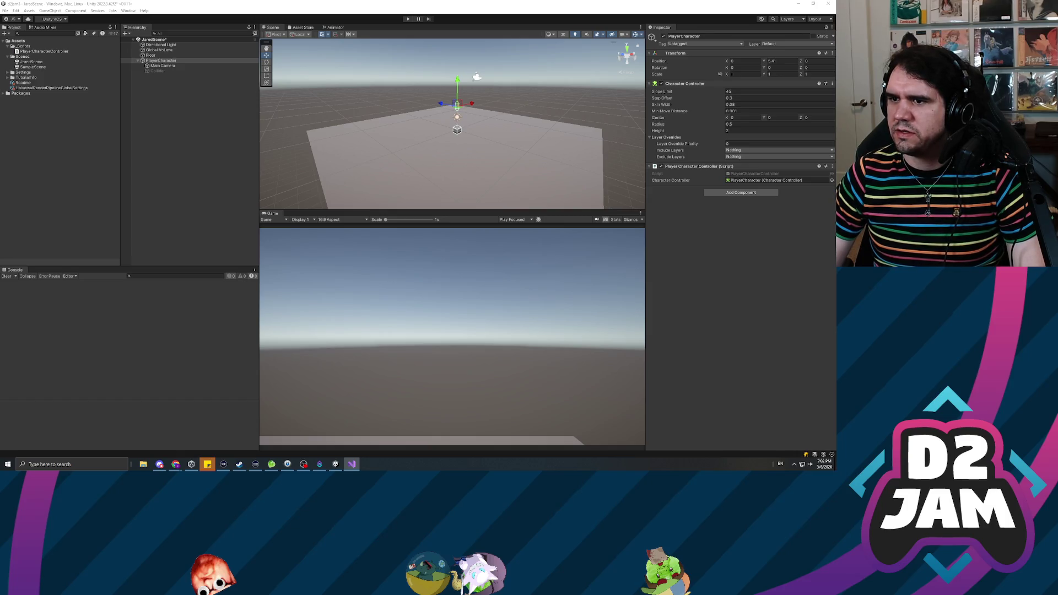
pyautogui.press('super+Up')
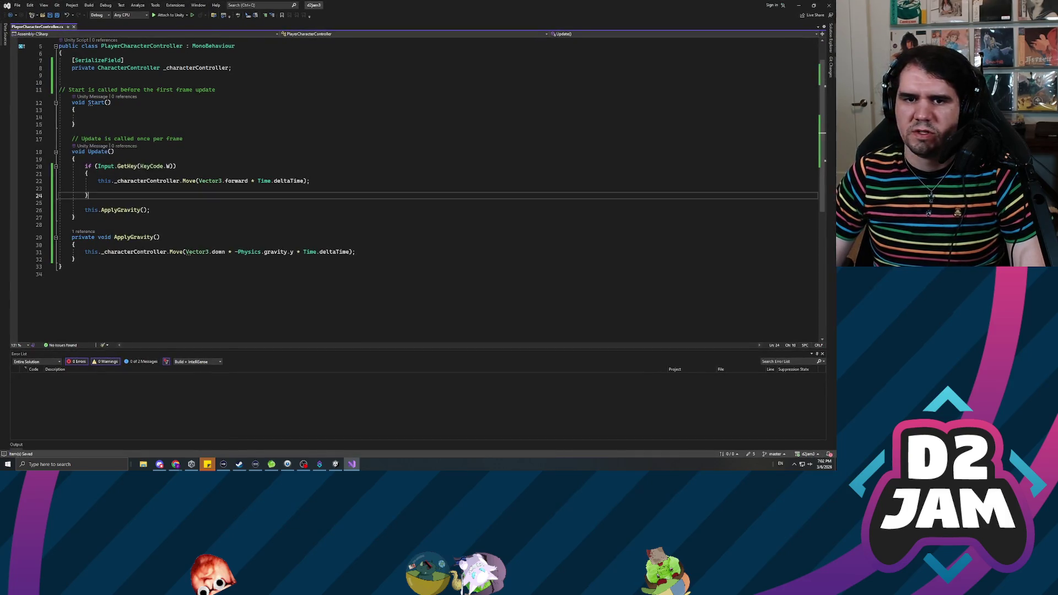
pyautogui.click(72, 225)
pyautogui.scroll(1, 386, 165)
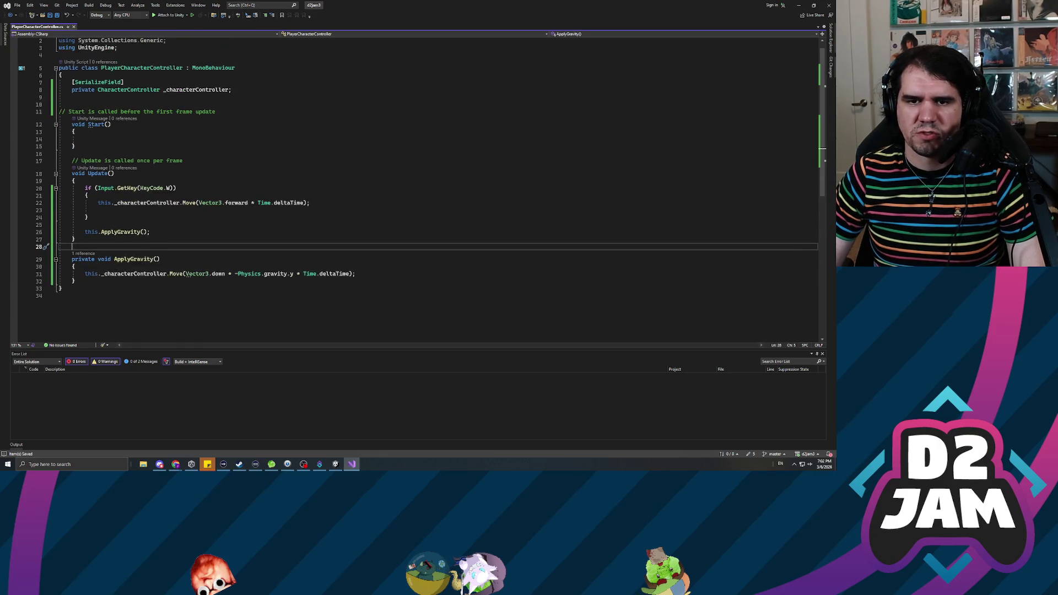
pyautogui.click(104, 274)
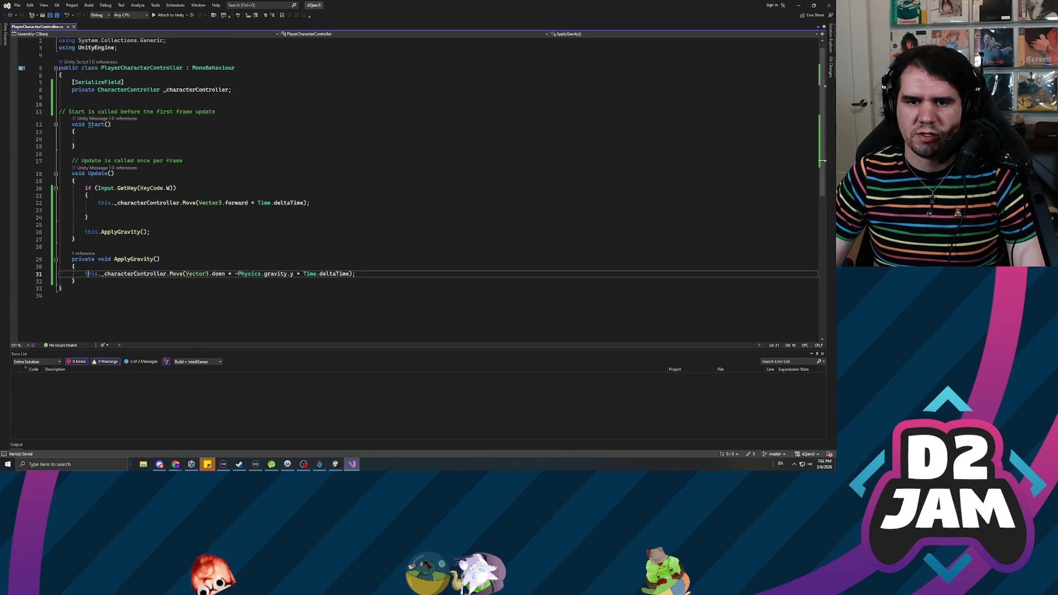
# - Insert a 'float currentVerticalSpeed =' line above the gravity Move call
pyautogui.press('Up')
pyautogui.press('Up')
pyautogui.press('Up')
pyautogui.press('Down')
pyautogui.press('Down')
pyautogui.press('Down')
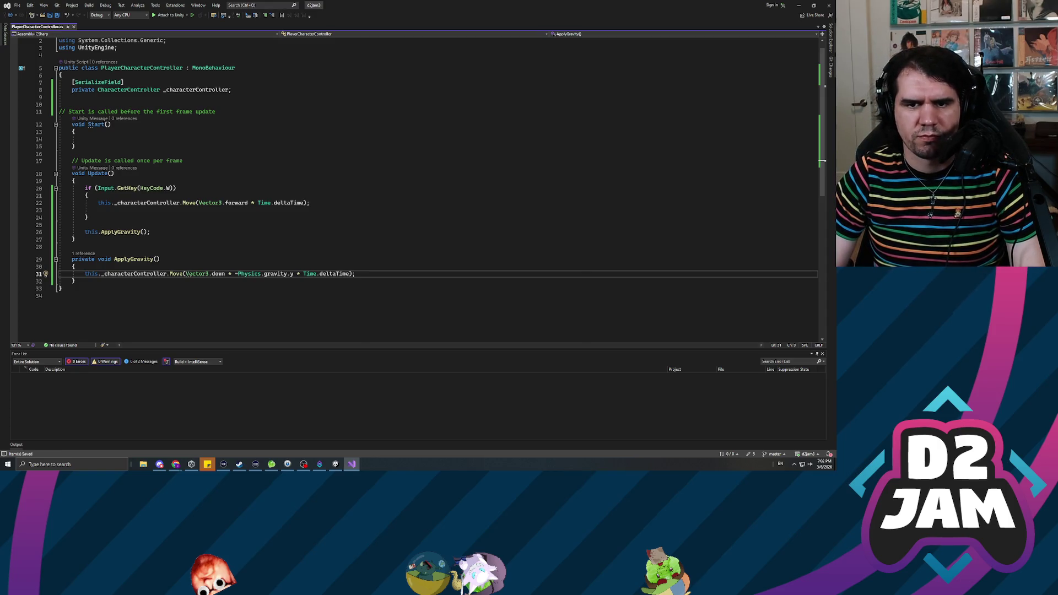
pyautogui.press('Return')
pyautogui.press('Up')
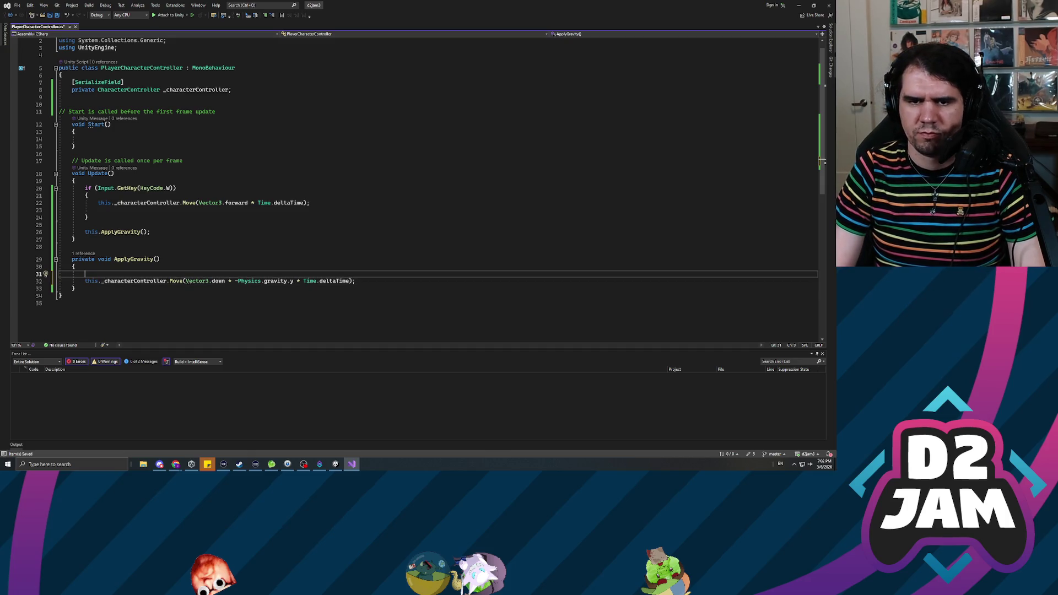
pyautogui.write('float curren')
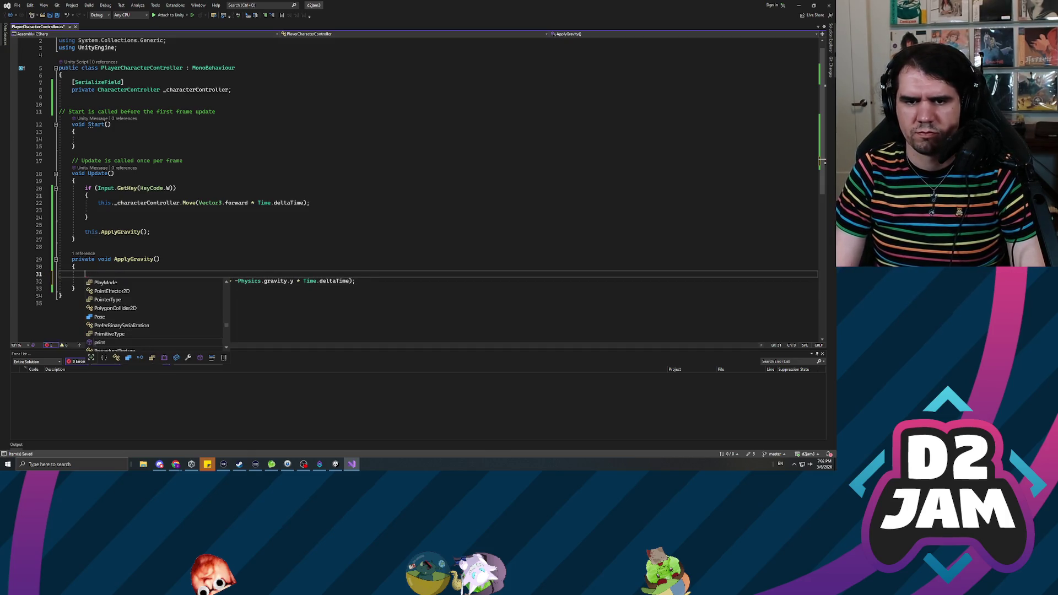
pyautogui.write('tV')
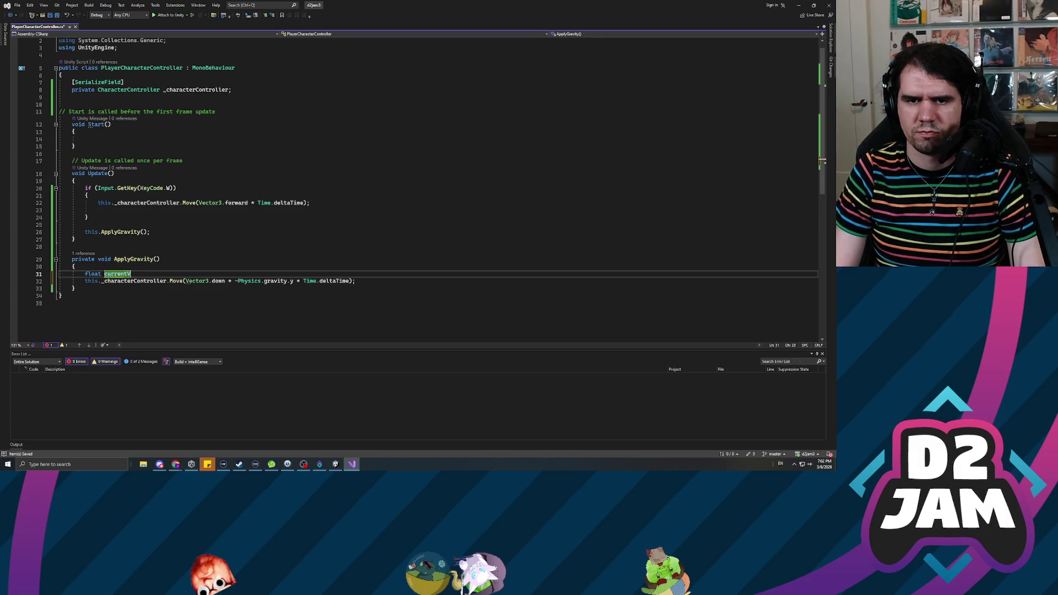
pyautogui.write('erticalSpeed =')
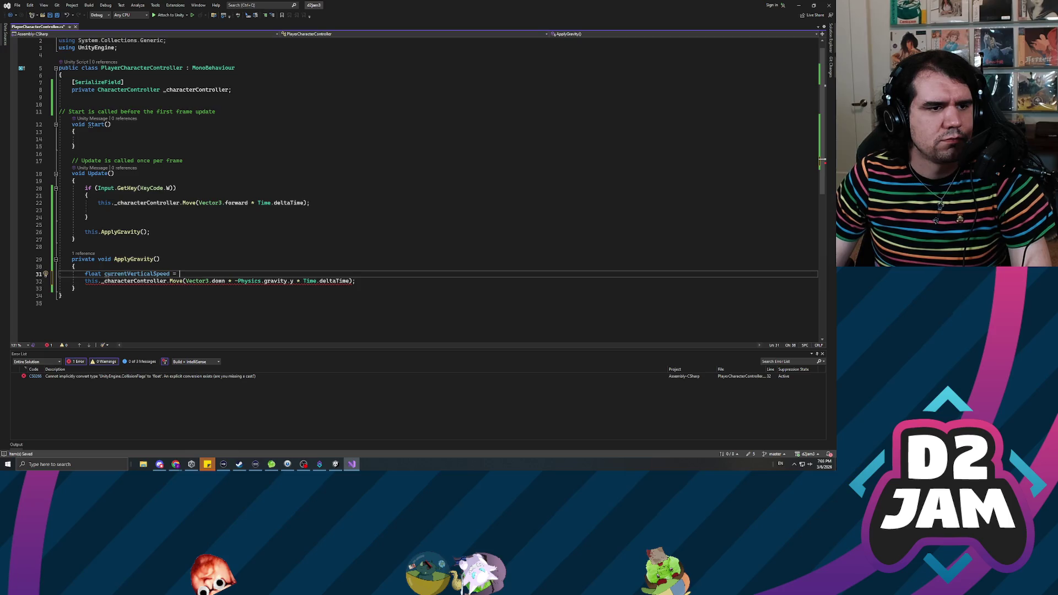
# - After a browser check, open a line above it and start typing 'if (this._chara'
pyautogui.hotkey('alt', 'Tab')
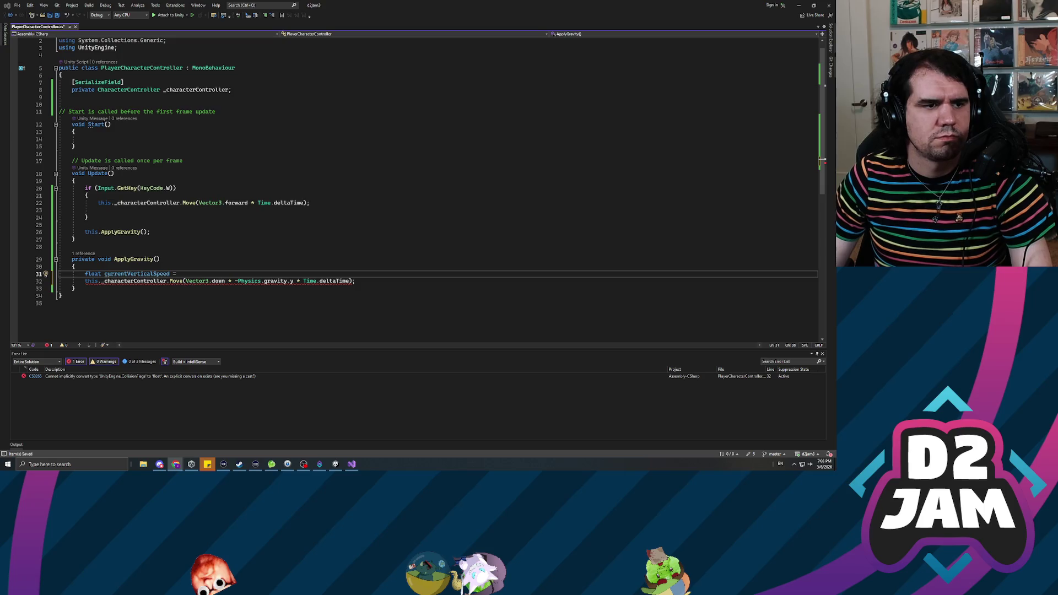
pyautogui.hotkey('alt', 'Tab')
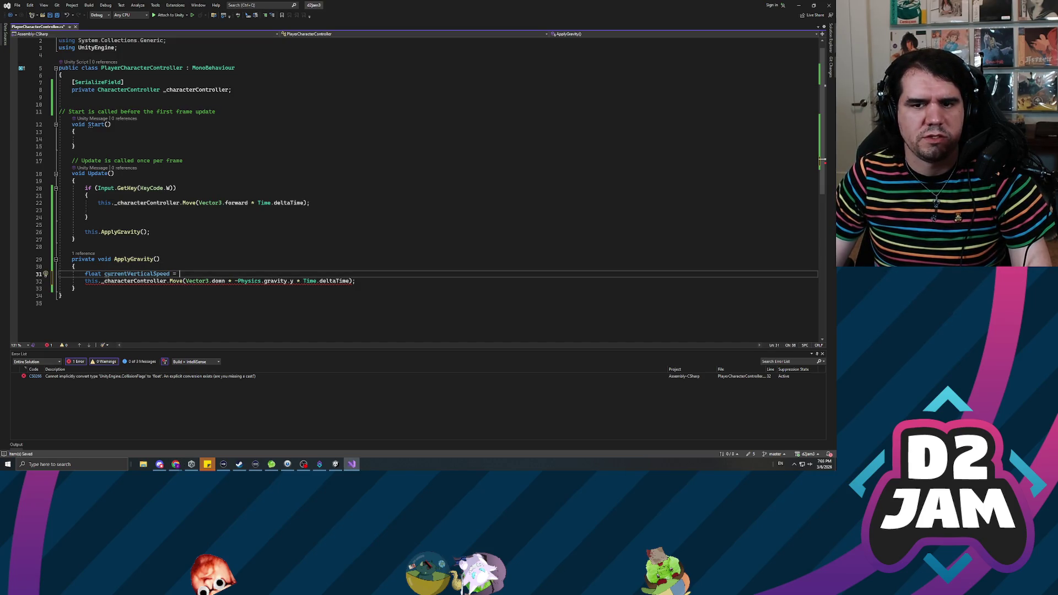
pyautogui.click(85, 139)
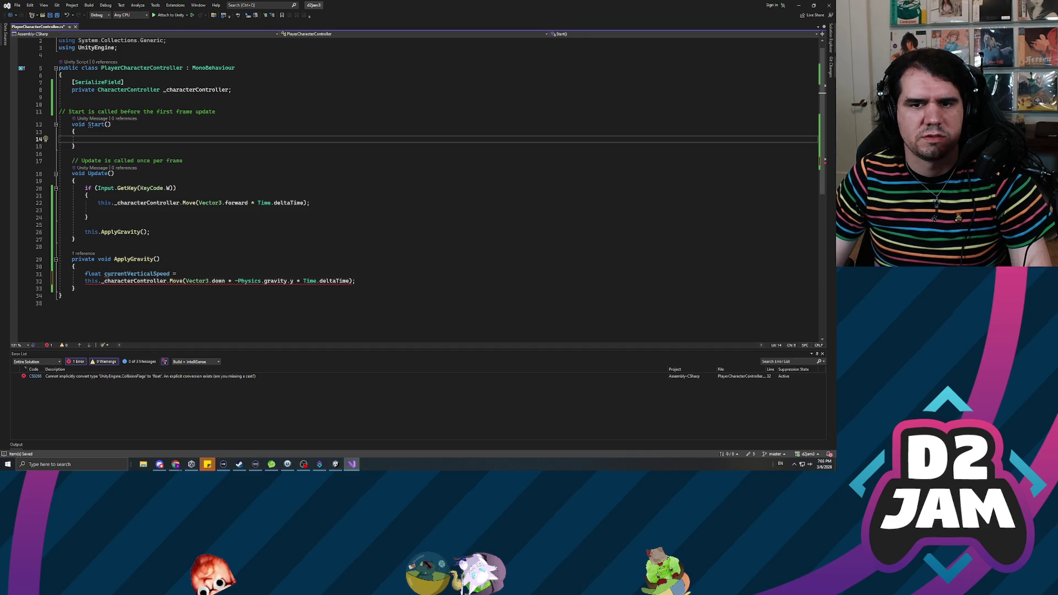
pyautogui.click(88, 274)
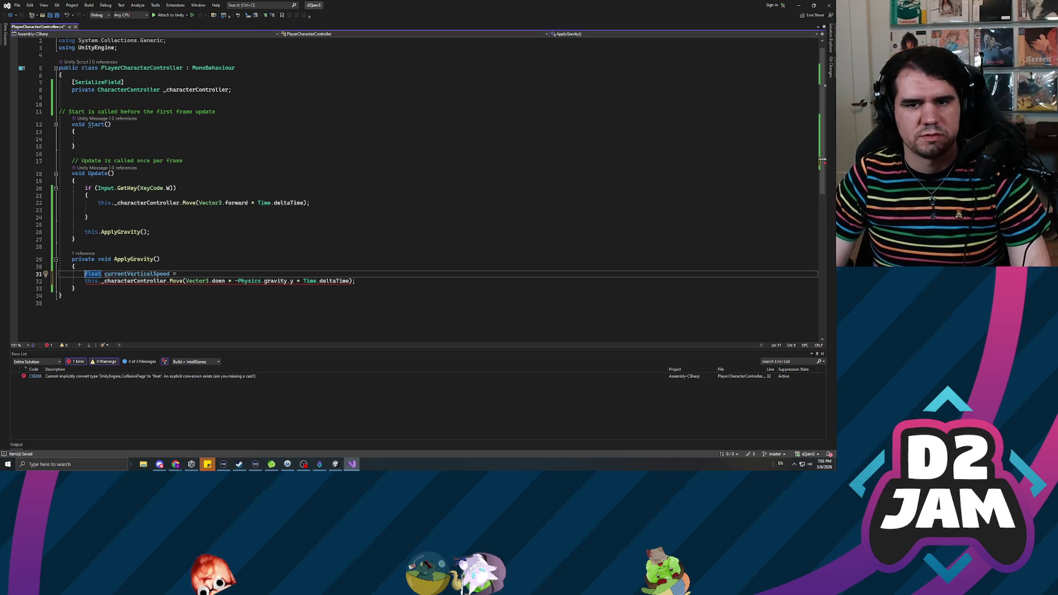
pyautogui.press('Return')
pyautogui.press('Return')
pyautogui.press('Up')
pyautogui.press('Up')
pyautogui.write('if (this._cha')
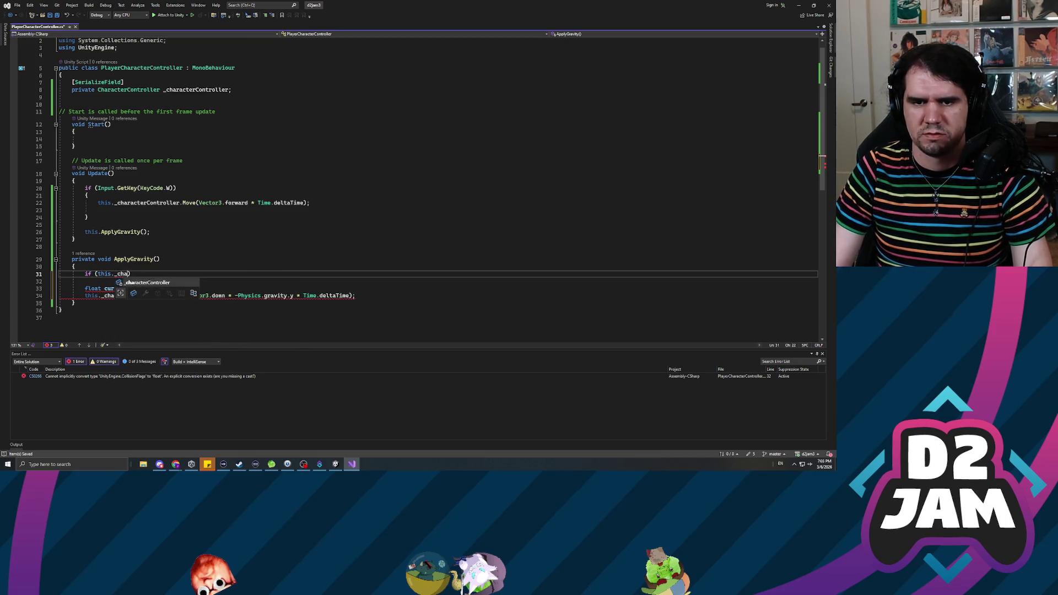
pyautogui.write('ra')
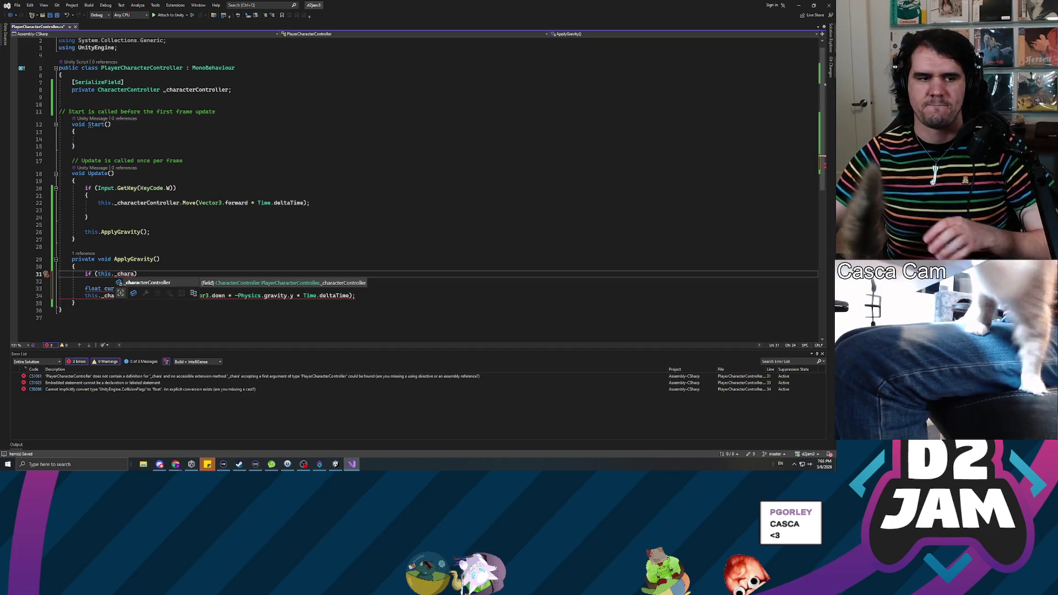
# - Minimize the OBS window and put the caret back in the unfinished if condition
pyautogui.hotkey('alt', 'Tab')
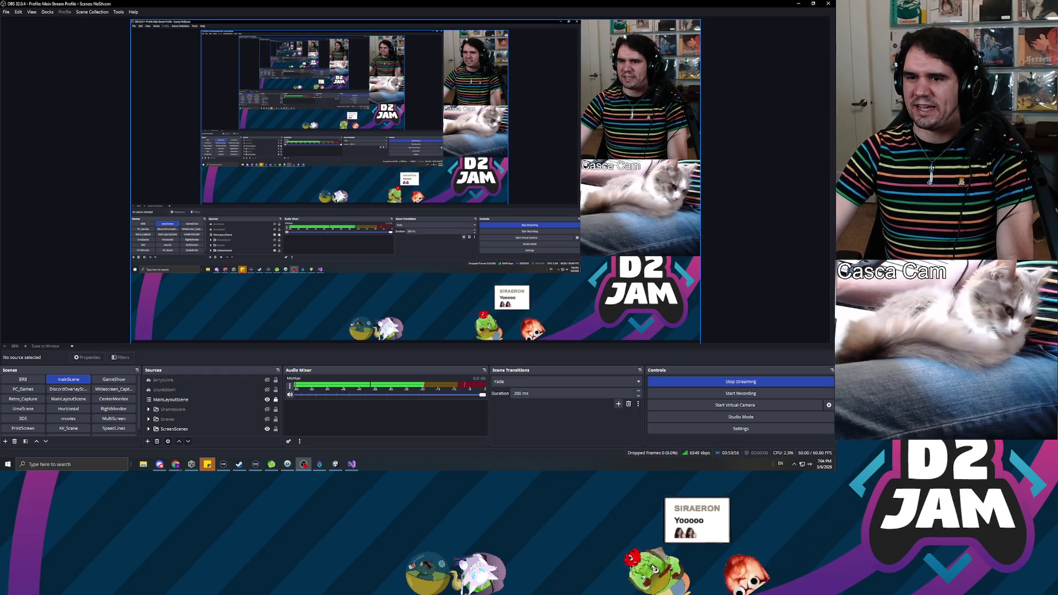
pyautogui.click(797, 3)
pyautogui.click(134, 274)
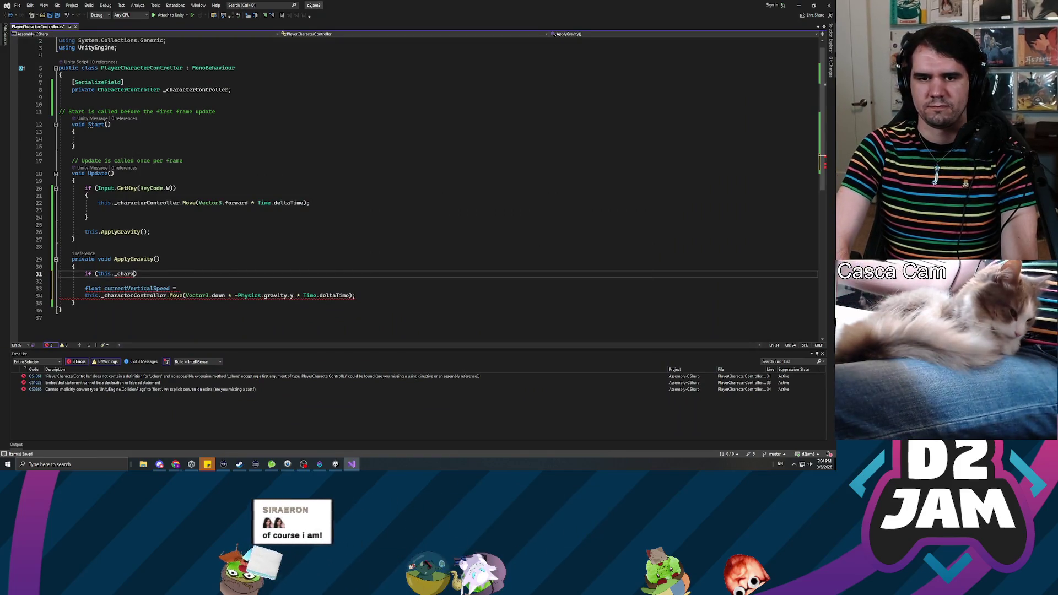
# - Complete the condition as this._characterController.isGrounded and add an empty { } block beneath it
pyautogui.write('cterController.')
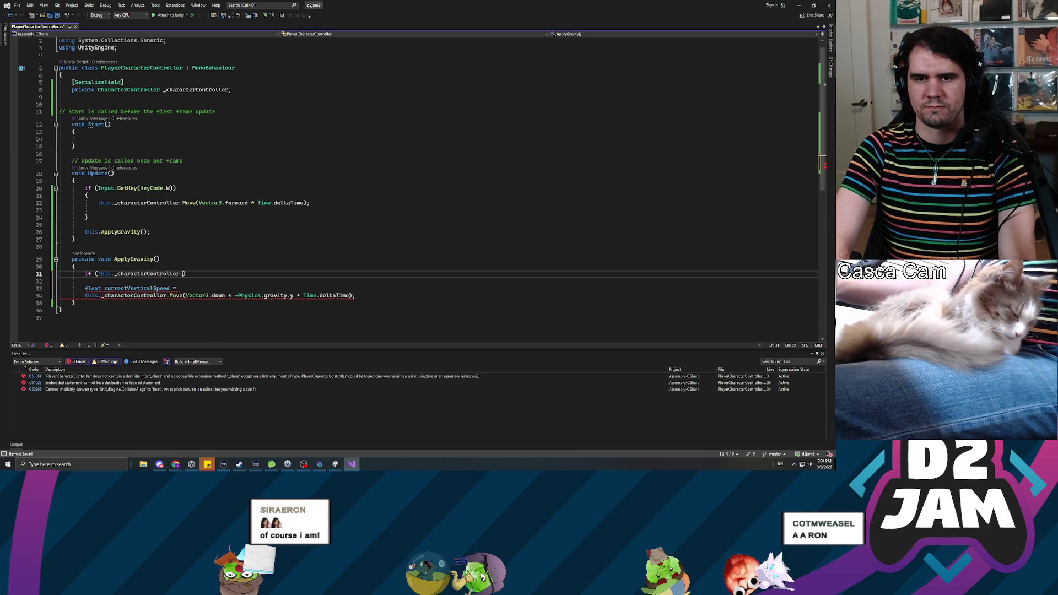
pyautogui.write('isgrou')
pyautogui.press('Tab')
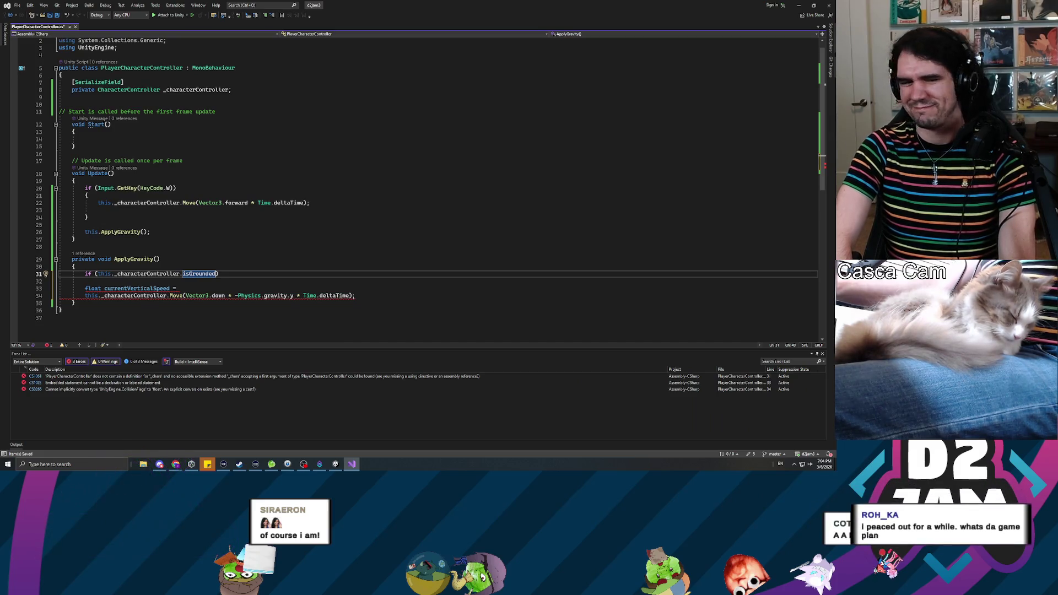
pyautogui.press('End')
pyautogui.press('Return')
pyautogui.write('{ }')
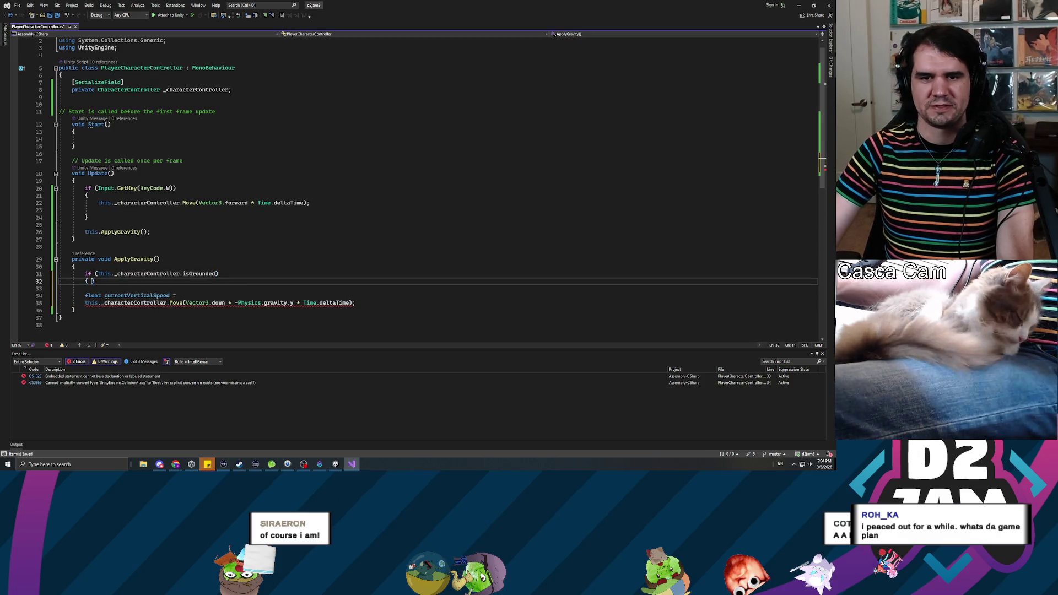
pyautogui.press('Return')
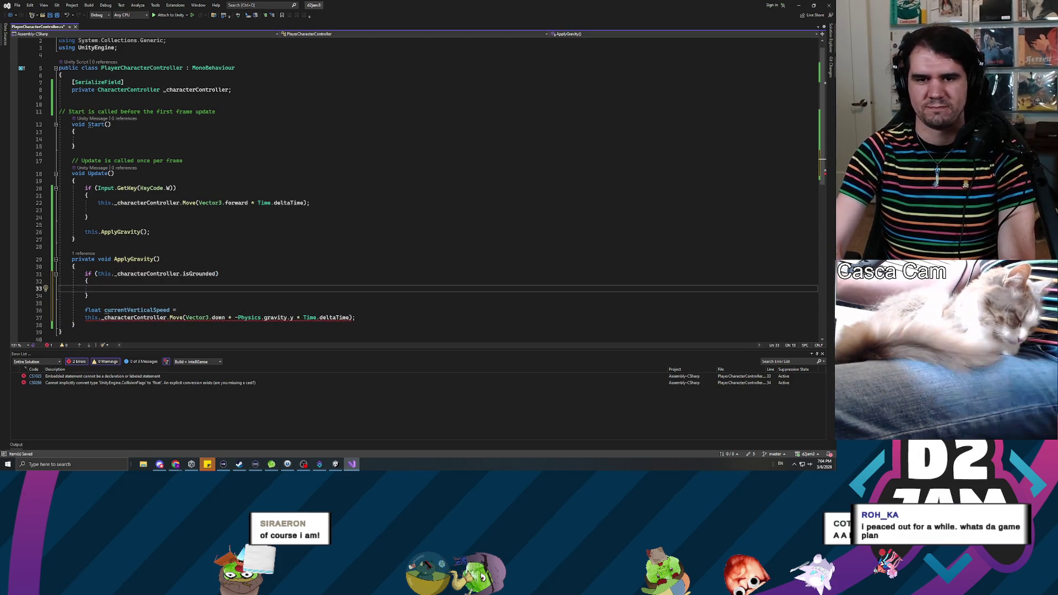
# - Add a 'private float _currentVerticalSpeed = 0.0f;' field under _characterController
pyautogui.click(71, 97)
pyautogui.press('Return')
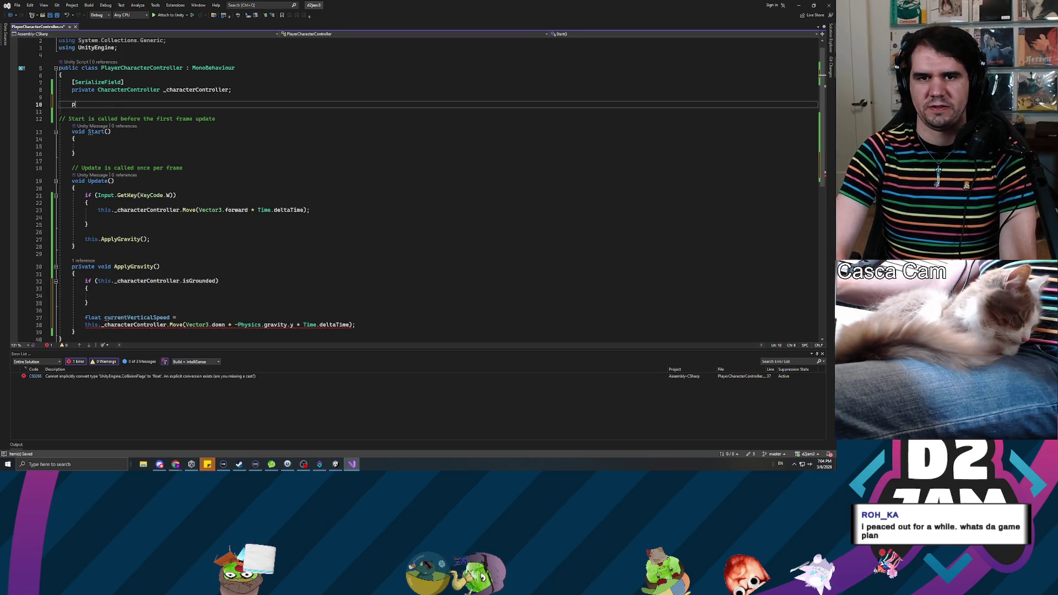
pyautogui.write('private float current')
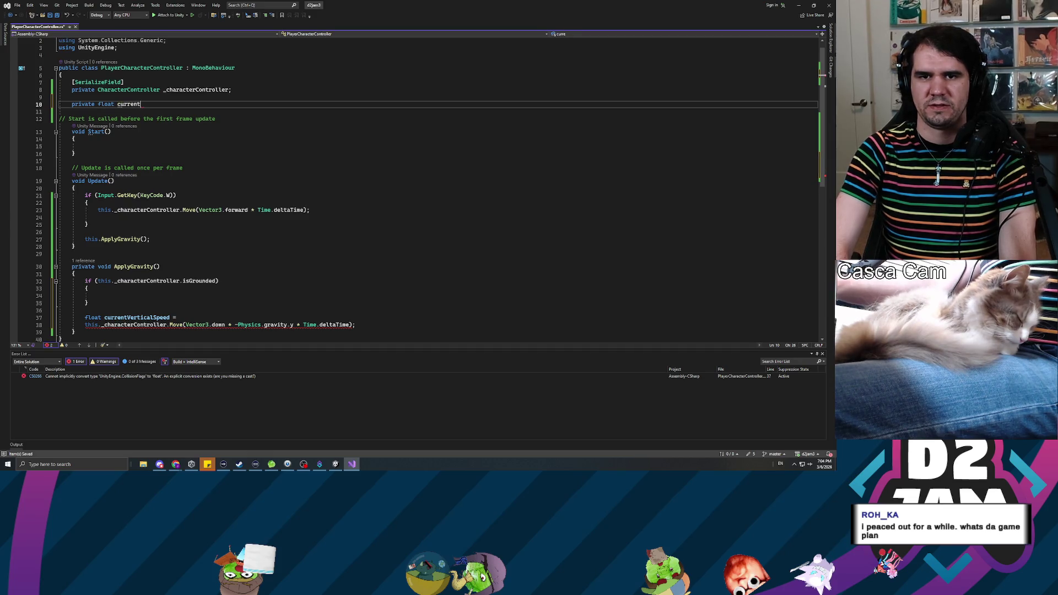
pyautogui.press('BackSpace')
pyautogui.press('BackSpace')
pyautogui.write('_')
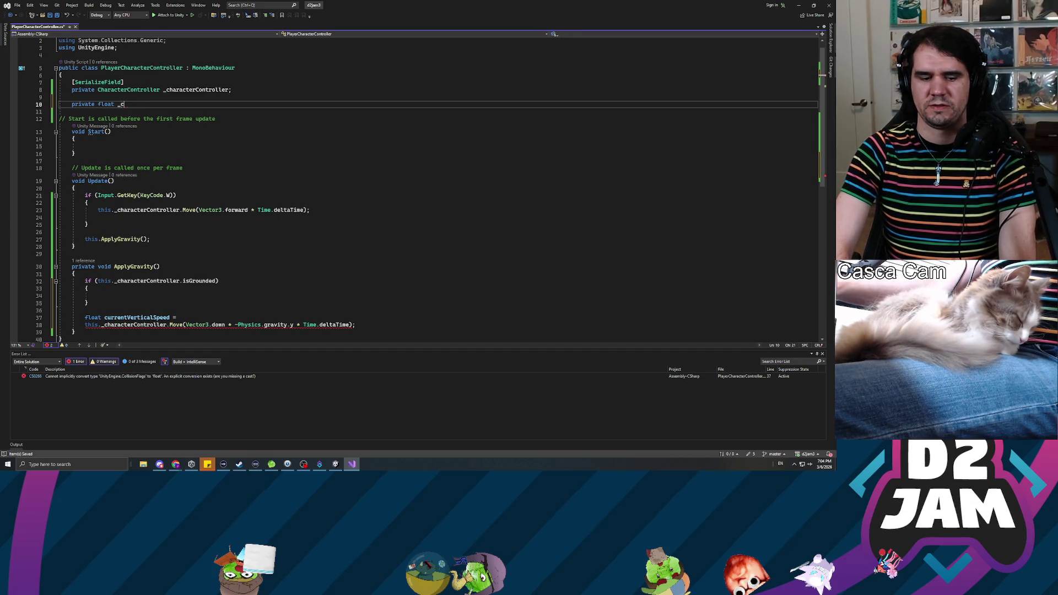
pyautogui.write('F')
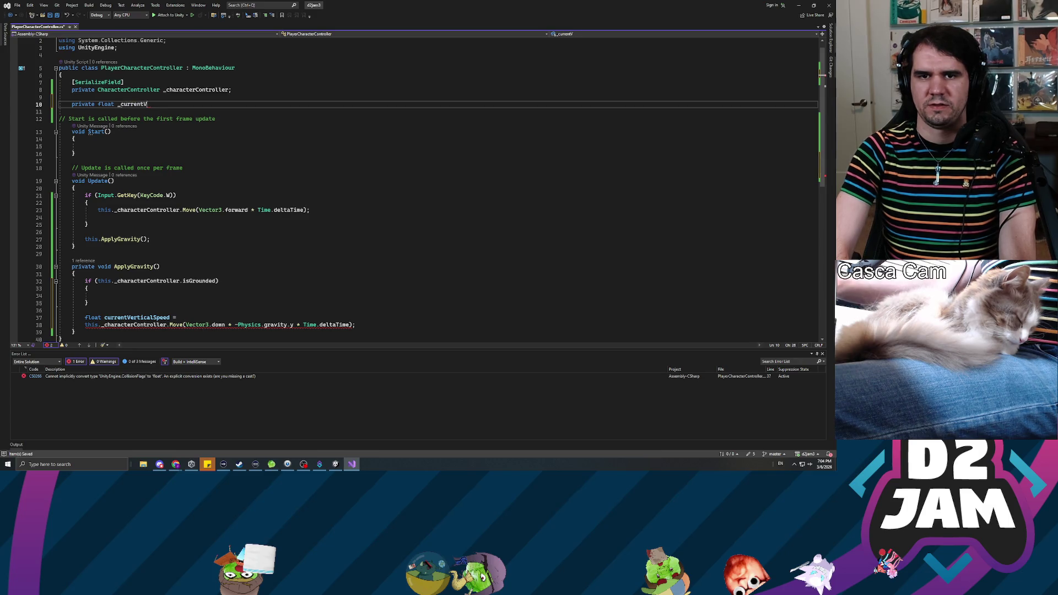
pyautogui.write('icalS')
pyautogui.write('peed = 0.0f;')
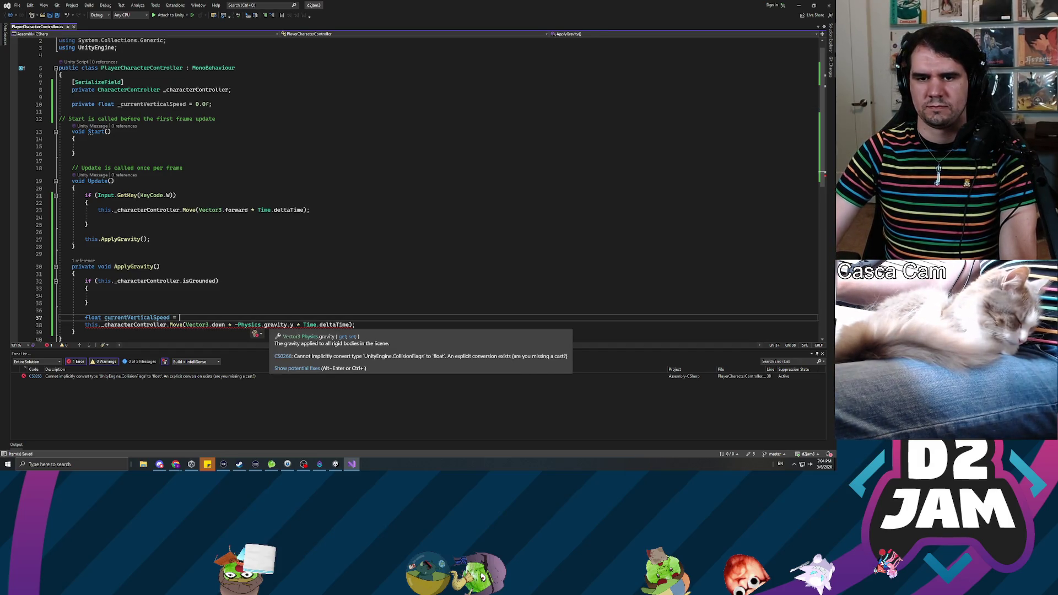
# - Change the local 'float currentVerticalSpeed =' line in ApplyGravity to a 'this.' member reference
pyautogui.click(87, 318)
pyautogui.hotkey('ctrl', 'shift', 'Right')
pyautogui.write('this.')
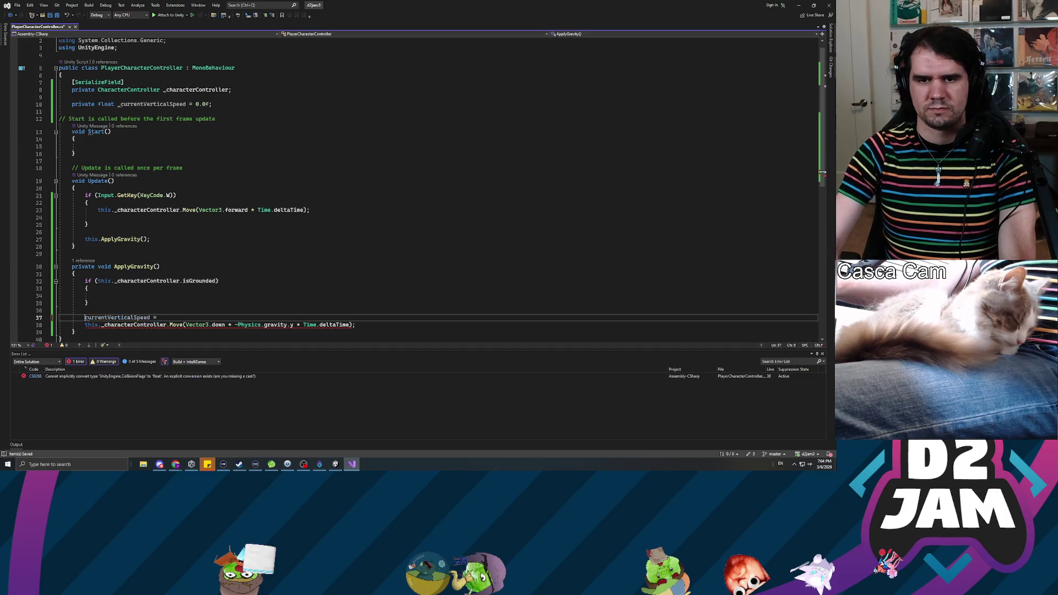
pyautogui.press('End')
pyautogui.press('BackSpace')
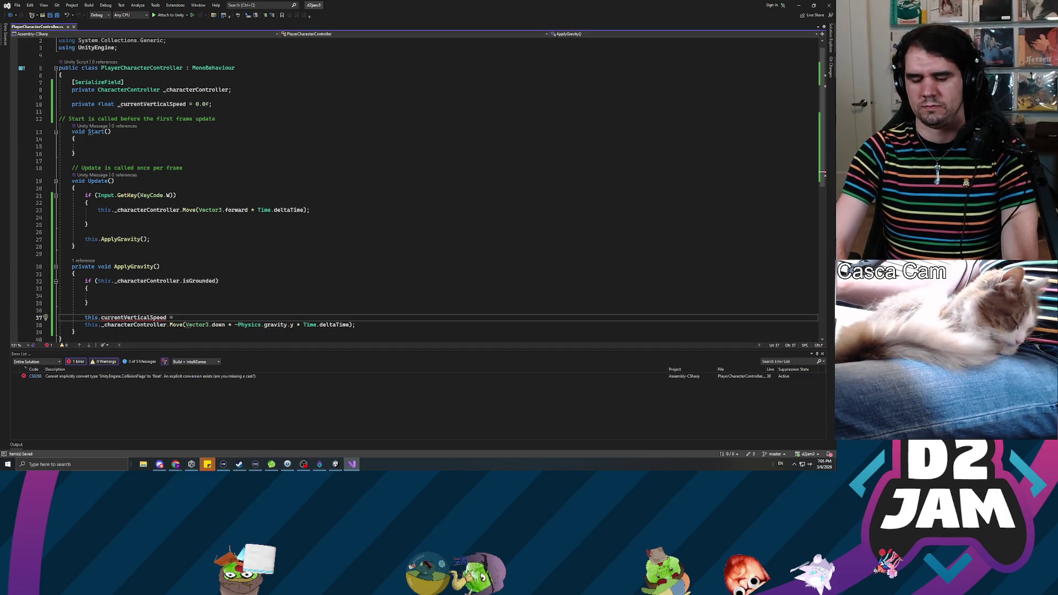
# - Finish the vertical speed line with -= Physics.gravity * Time.deltaTime and save the script
pyautogui.write('-= ')
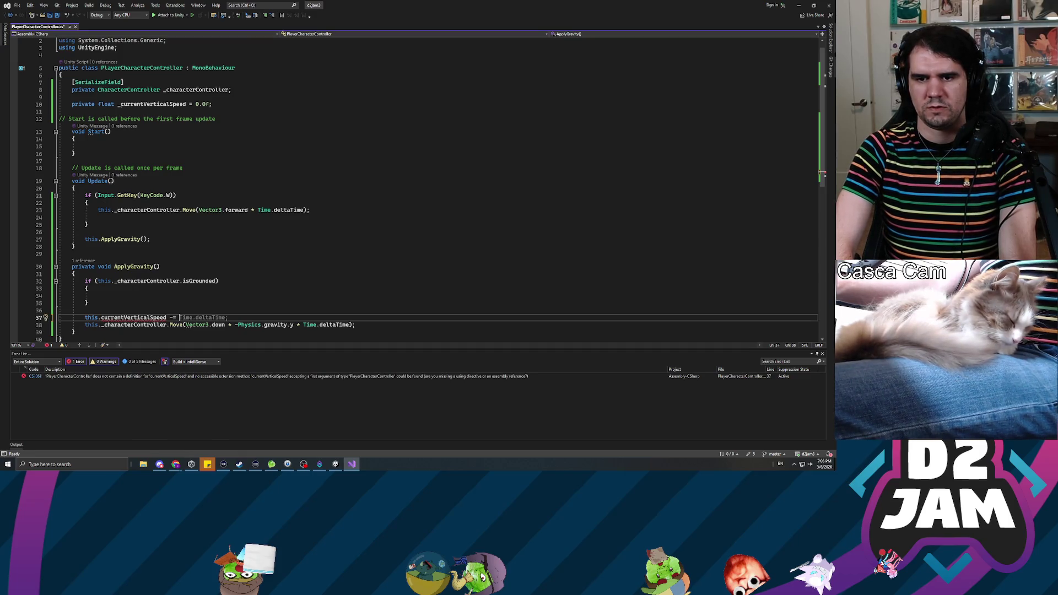
pyautogui.write('Physics.g')
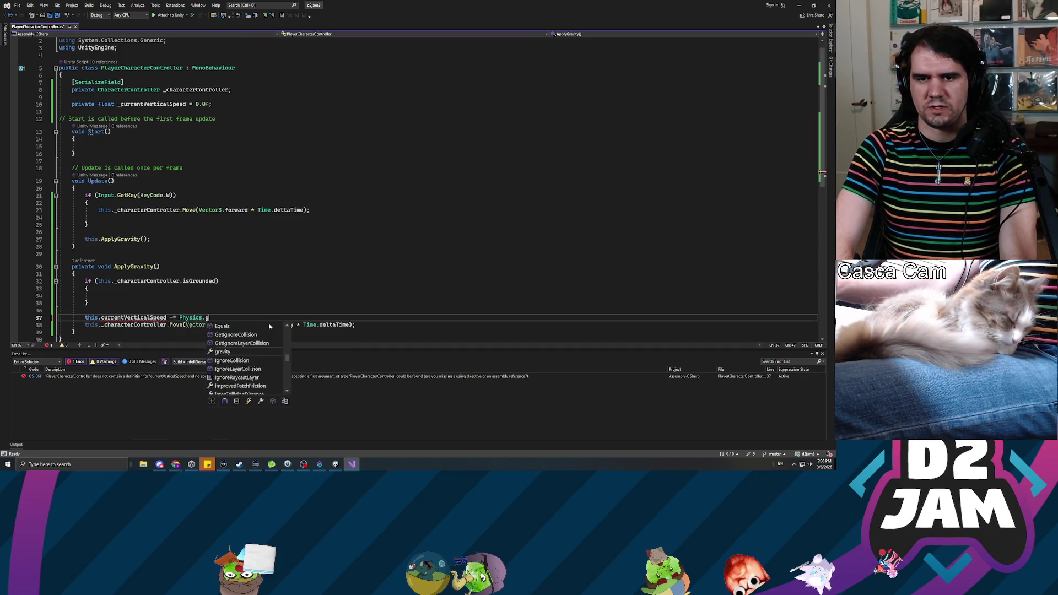
pyautogui.write('ravity * Time.')
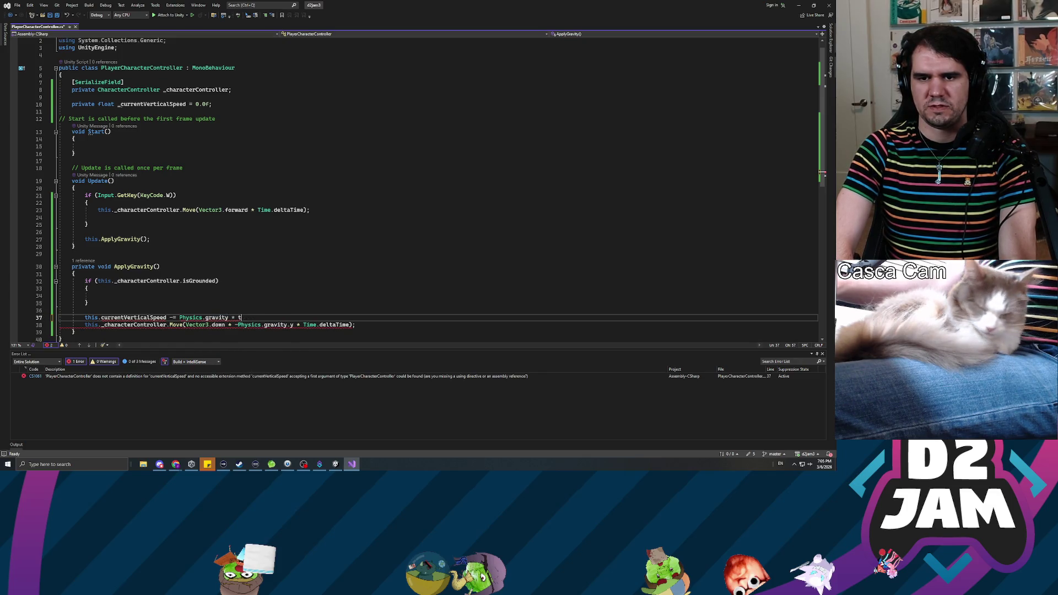
pyautogui.press('Tab')
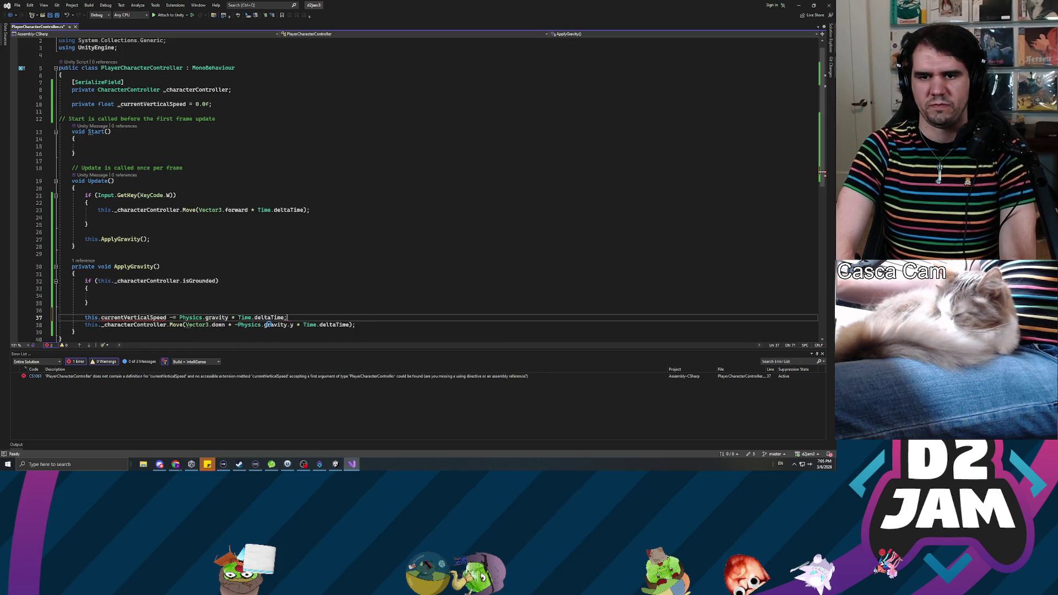
pyautogui.hotkey('ctrl', 's')
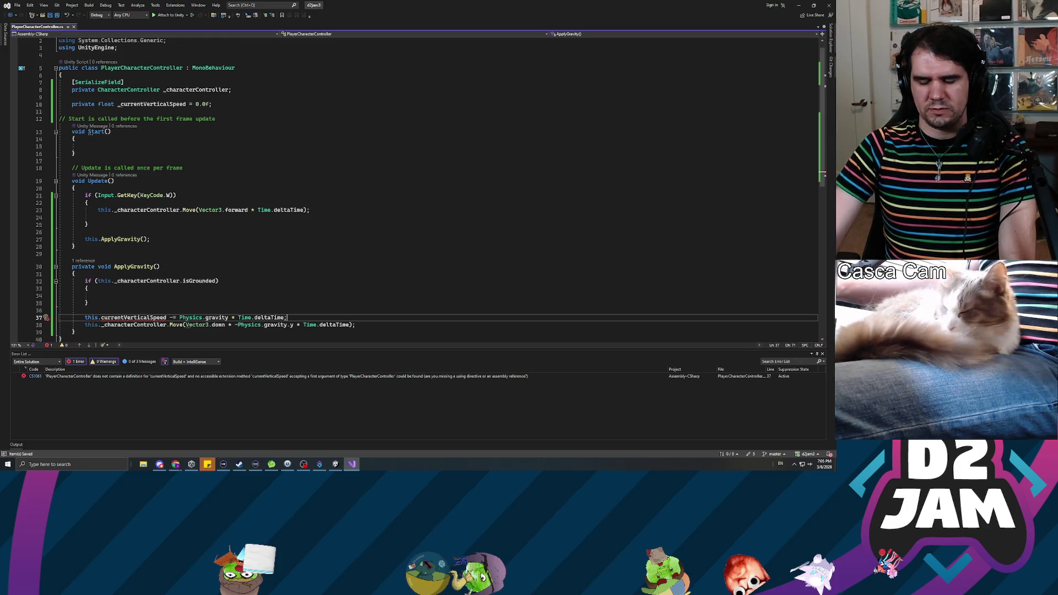
# - Correct the vertical speed reference to use the underscored _currentVerticalSpeed field name
pyautogui.press('Right')
pyautogui.write('_')
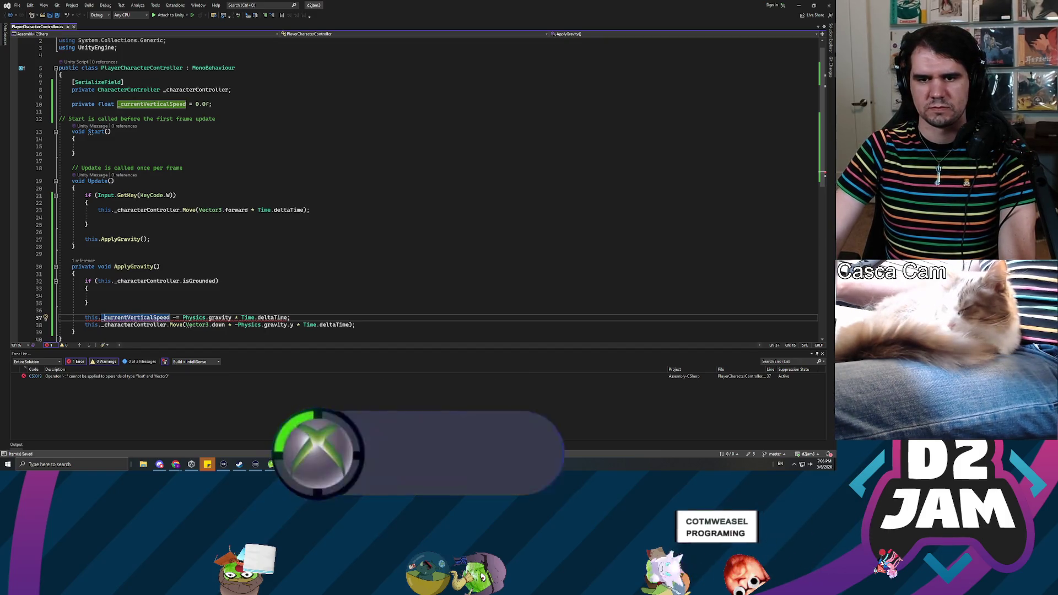
pyautogui.press('Right')
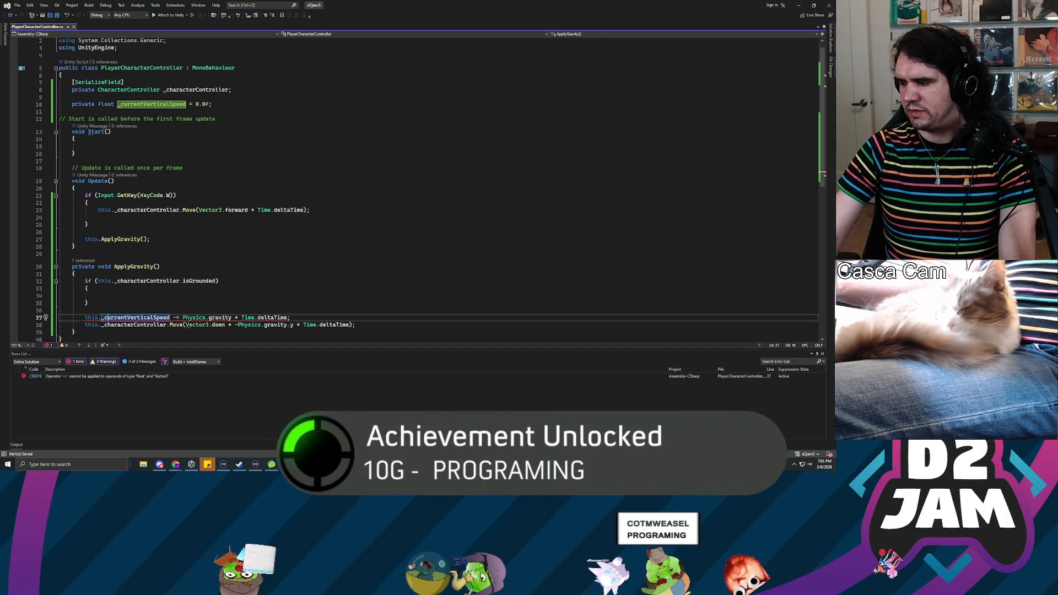
pyautogui.press('End')
pyautogui.scroll(-3, 413, 187)
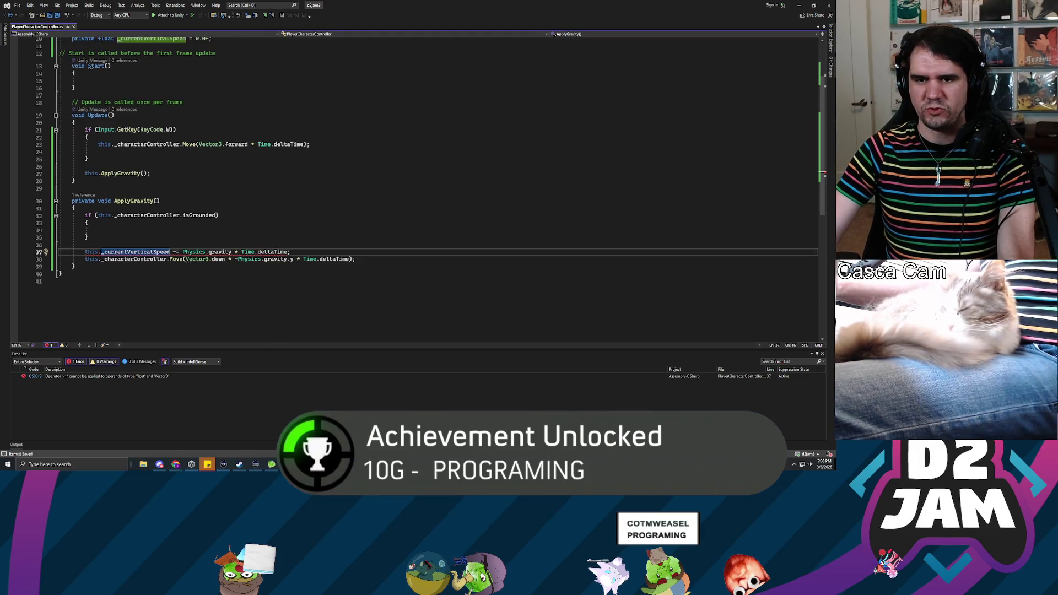
# - Inside the empty isGrounded block, add this._currentVerticalSpeed = 0.0f;
pyautogui.press('Up')
pyautogui.press('Up')
pyautogui.press('Up')
pyautogui.write('this._')
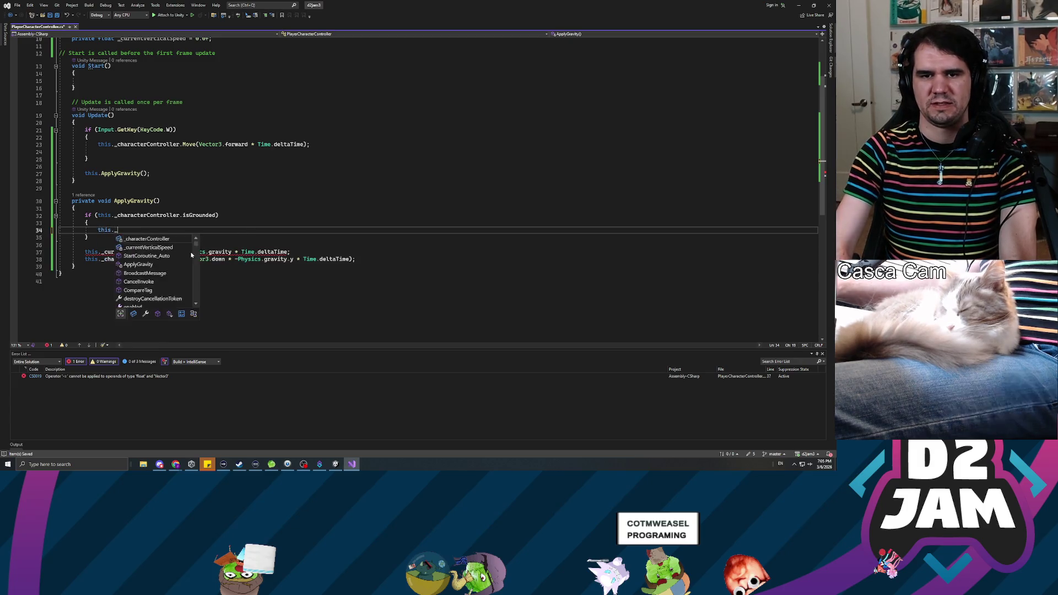
pyautogui.write('cu')
pyautogui.press('Tab')
pyautogui.write('= 0.0f;')
pyautogui.click(301, 258)
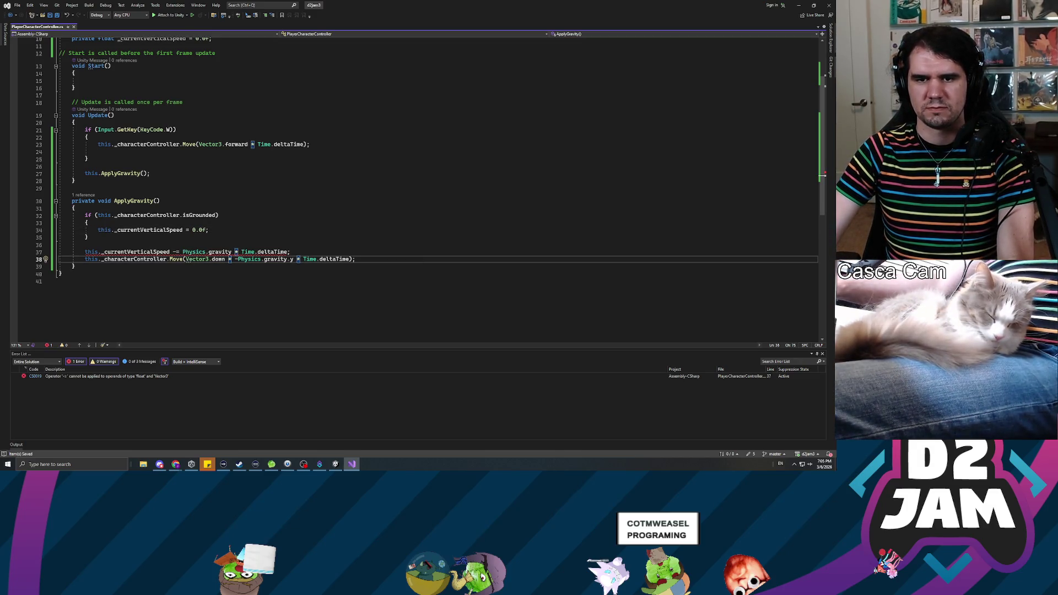
# - Make line 37 subtract Physics.gravity.y and close the error list to enlarge the code area
pyautogui.click(206, 252)
pyautogui.click(232, 252)
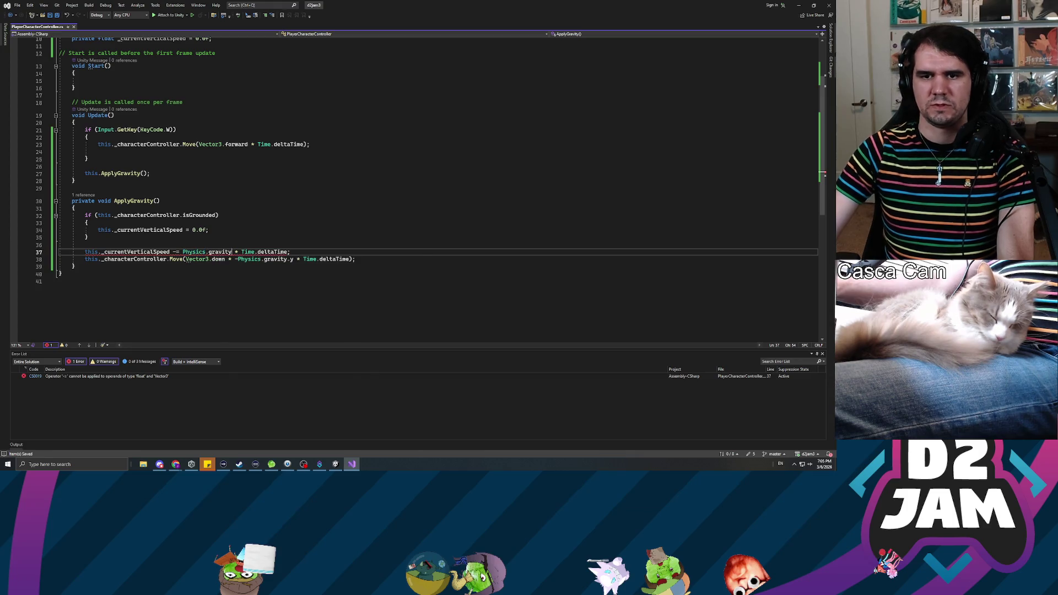
pyautogui.write('.y')
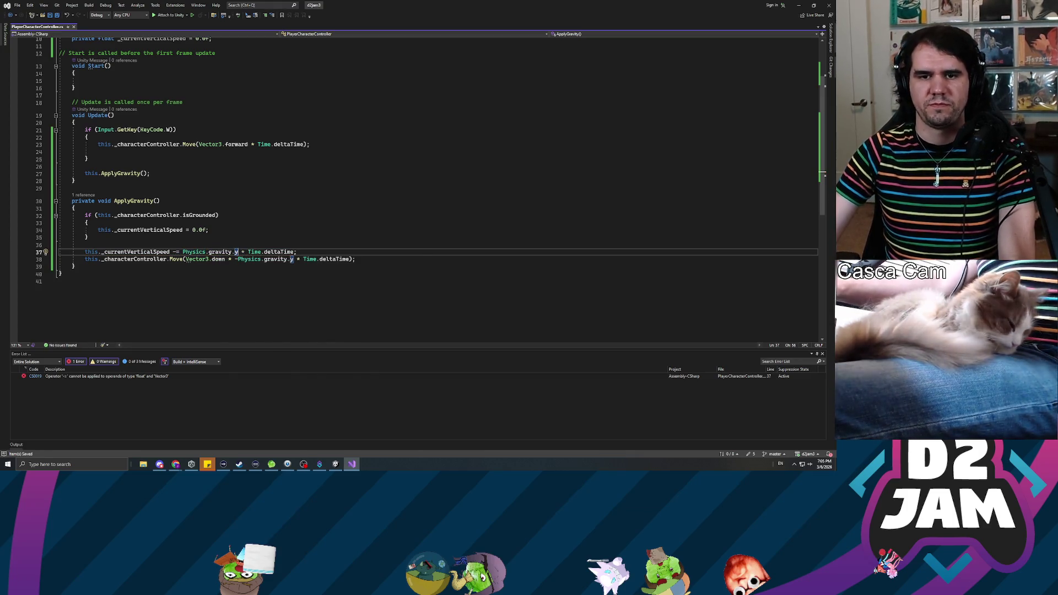
pyautogui.scroll(2, 419, 182)
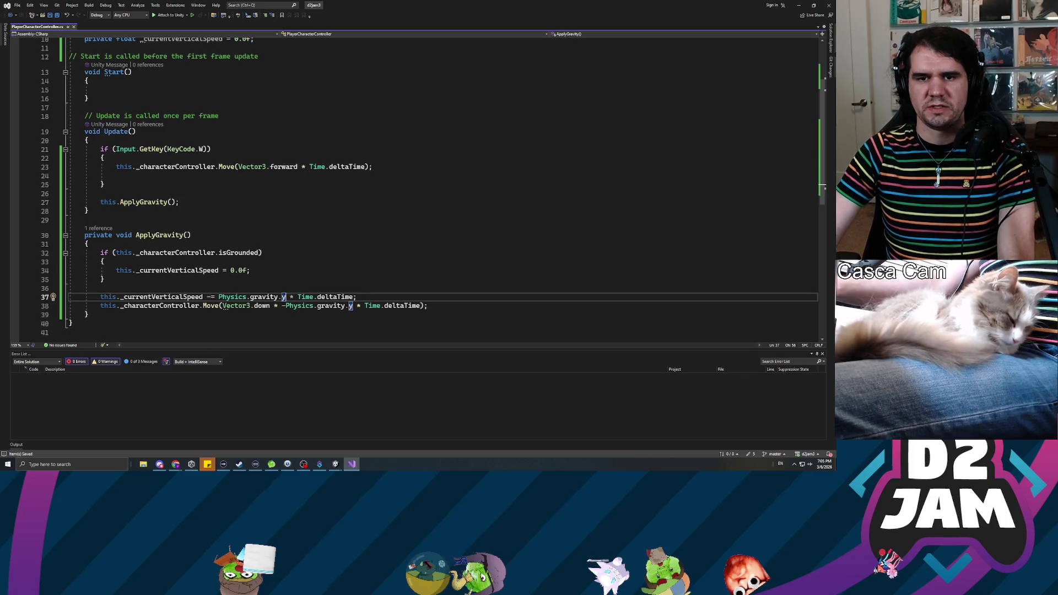
pyautogui.scroll(-2, 418, 181)
pyautogui.click(823, 354)
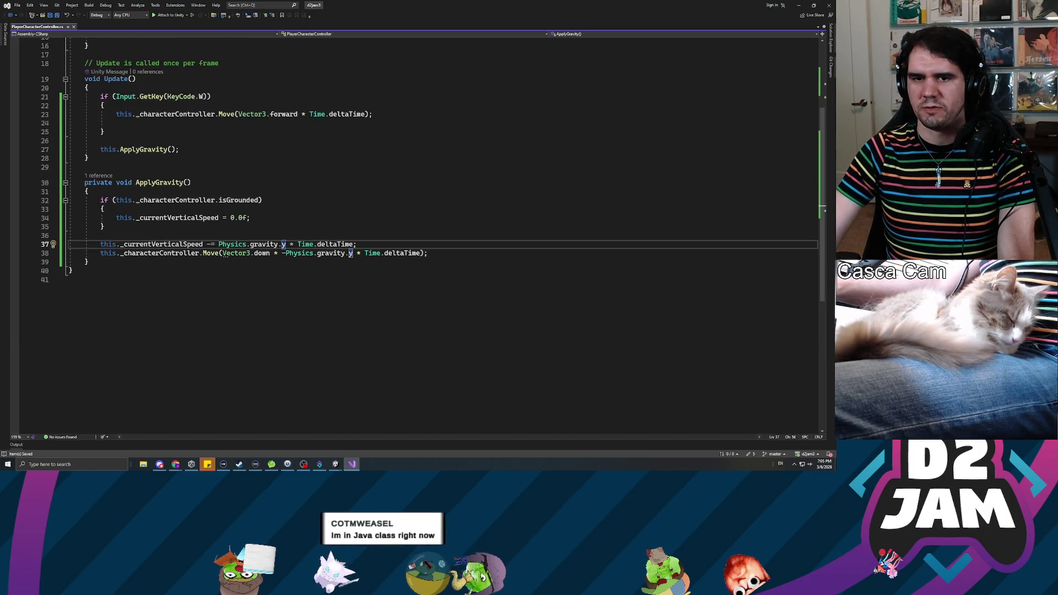
pyautogui.click(88, 261)
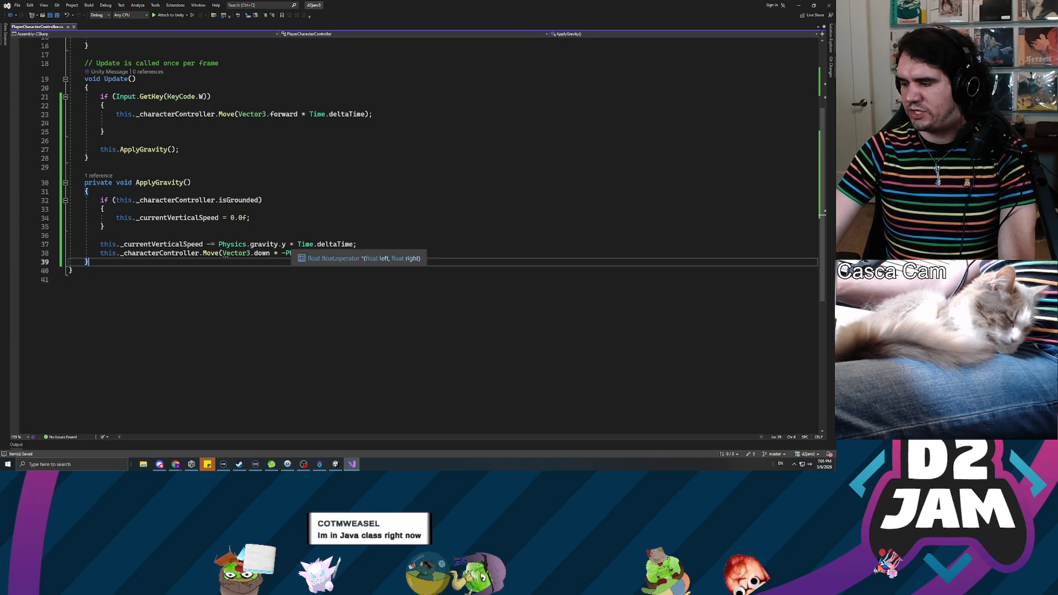
pyautogui.press('Up')
pyautogui.press('Up')
pyautogui.press('End')
pyautogui.click(427, 253)
pyautogui.press('Up')
pyautogui.press('Up')
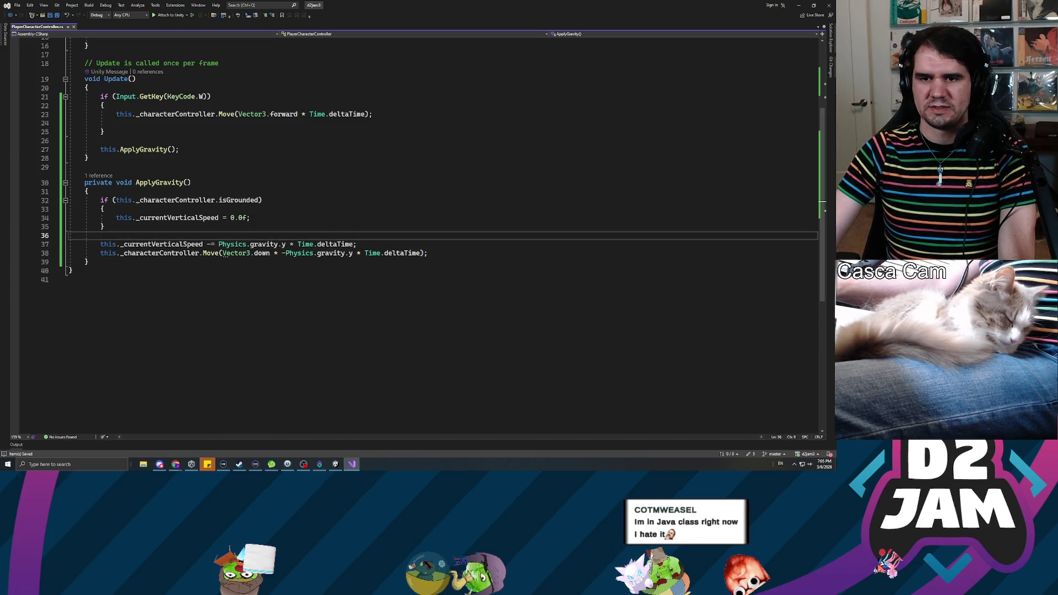
pyautogui.click(356, 244)
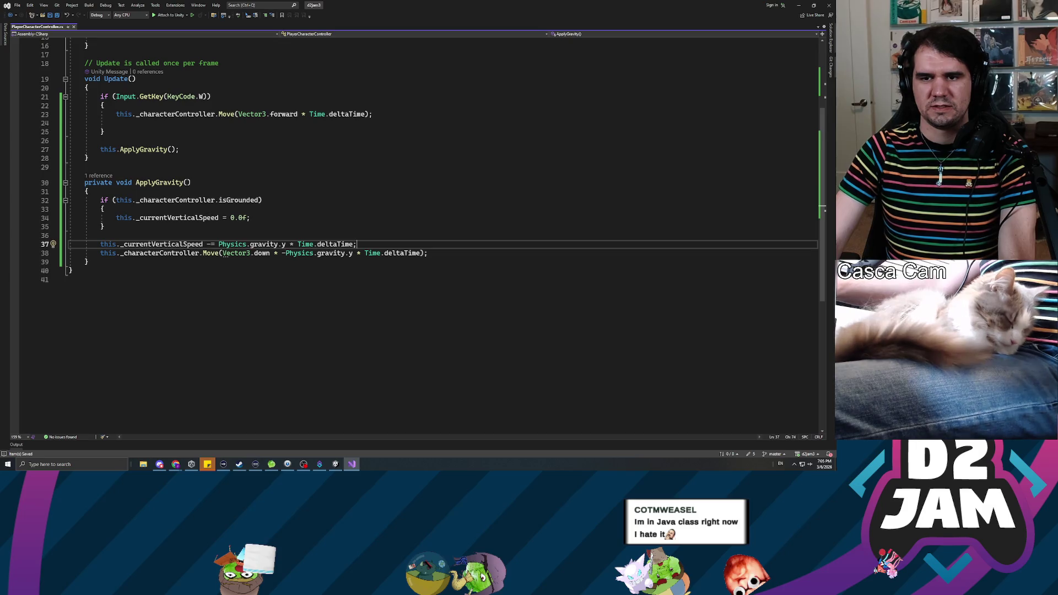
pyautogui.press('Up')
pyautogui.press('Up')
pyautogui.press('Up')
pyautogui.press('Down')
pyautogui.press('Down')
pyautogui.click(356, 244)
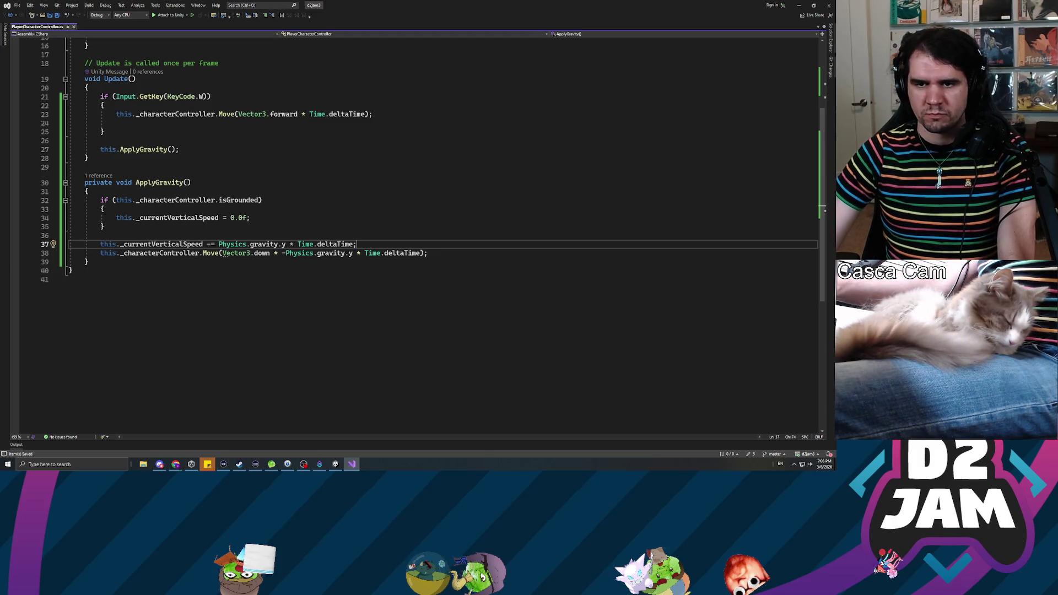
# - Replace the downward Move call's arguments with this._currentVerticalSpeed
pyautogui.click(286, 253)
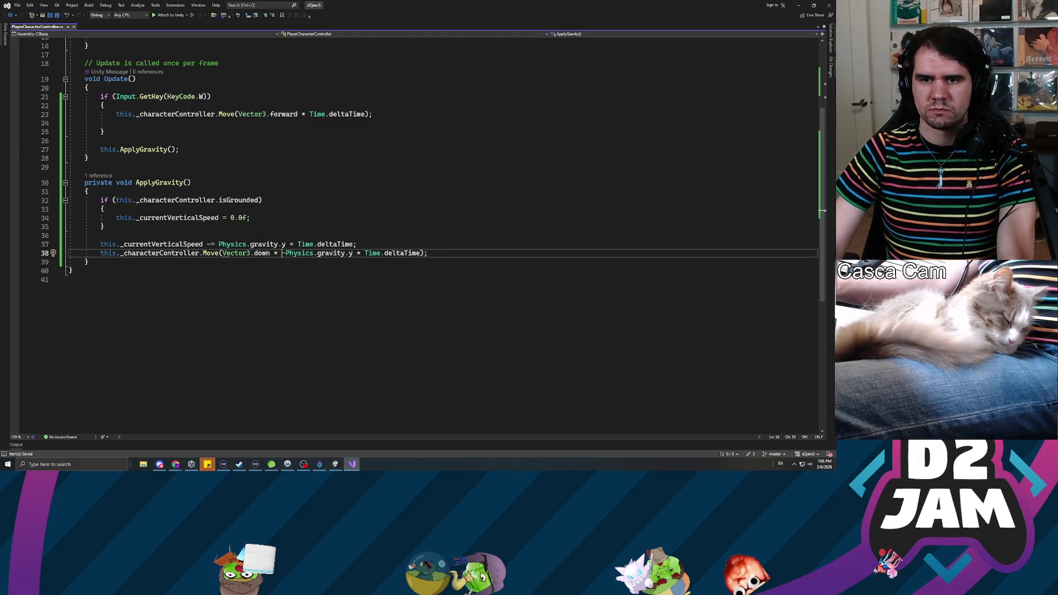
pyautogui.click(247, 253)
pyautogui.hotkey('ctrl', 'Right')
pyautogui.hotkey('ctrl', 'Right')
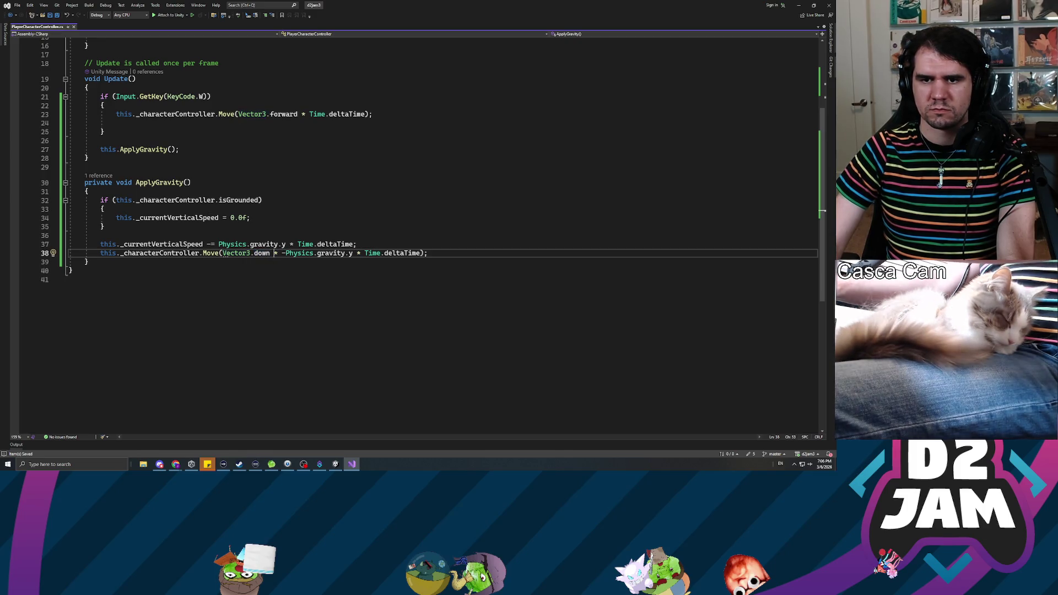
pyautogui.hotkey('shift', 'End')
pyautogui.hotkey('shift', 'Left')
pyautogui.hotkey('shift', 'Left')
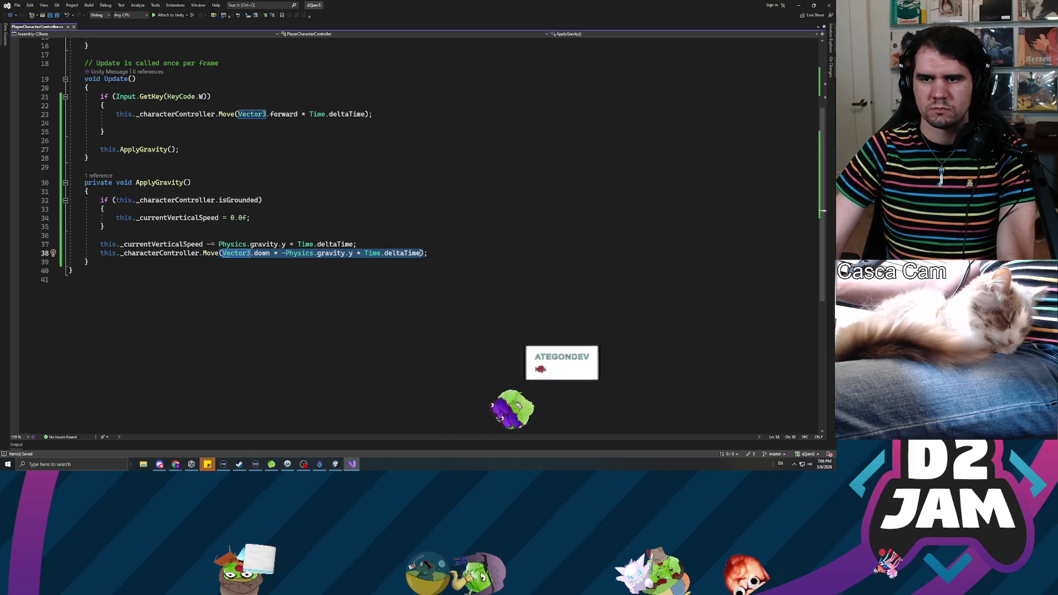
pyautogui.press('Delete')
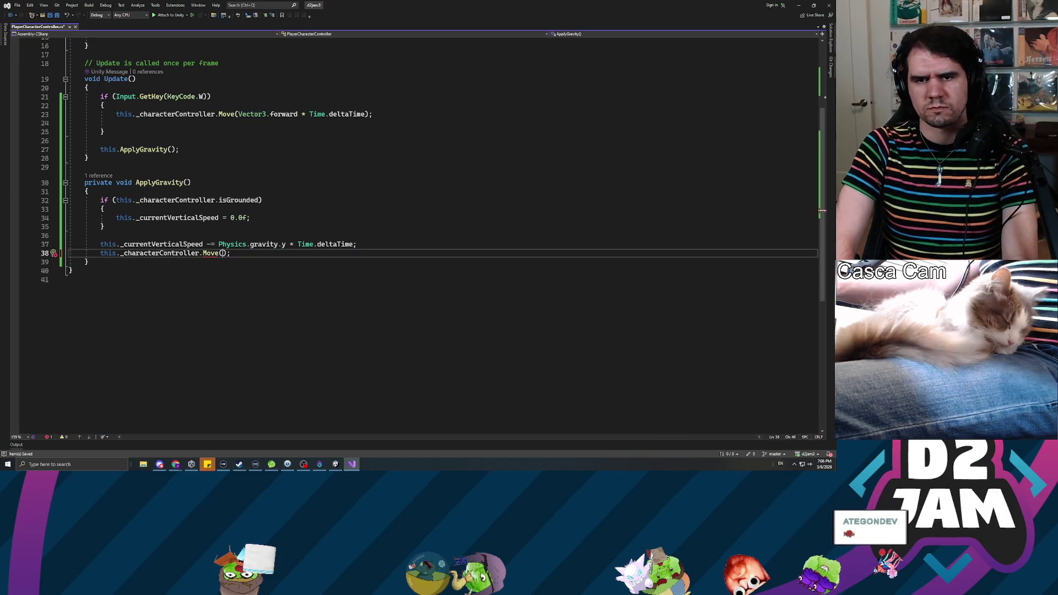
pyautogui.write('this.')
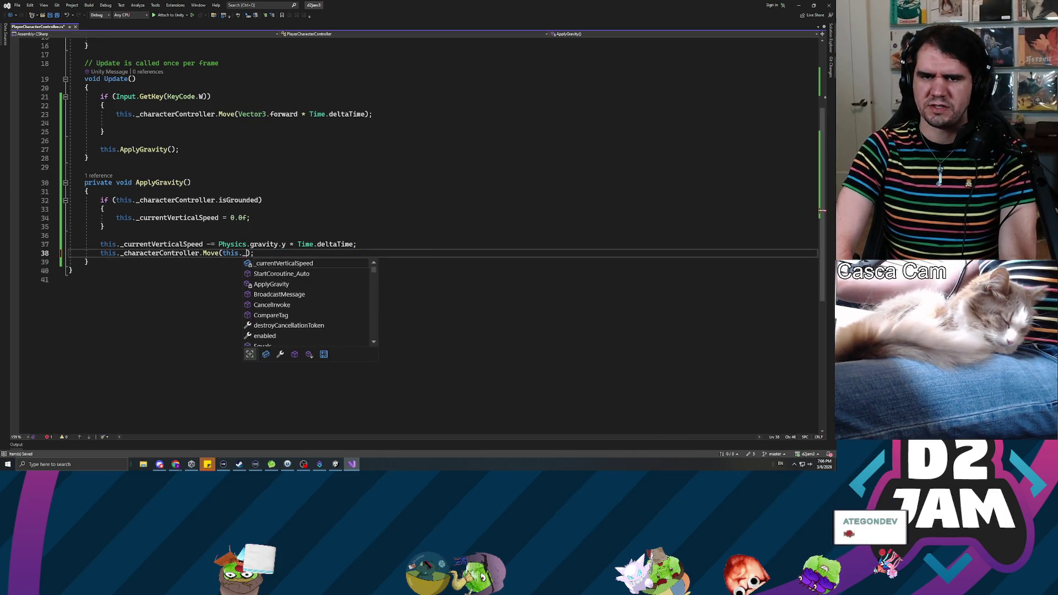
pyautogui.write('_curren')
pyautogui.press('Tab')
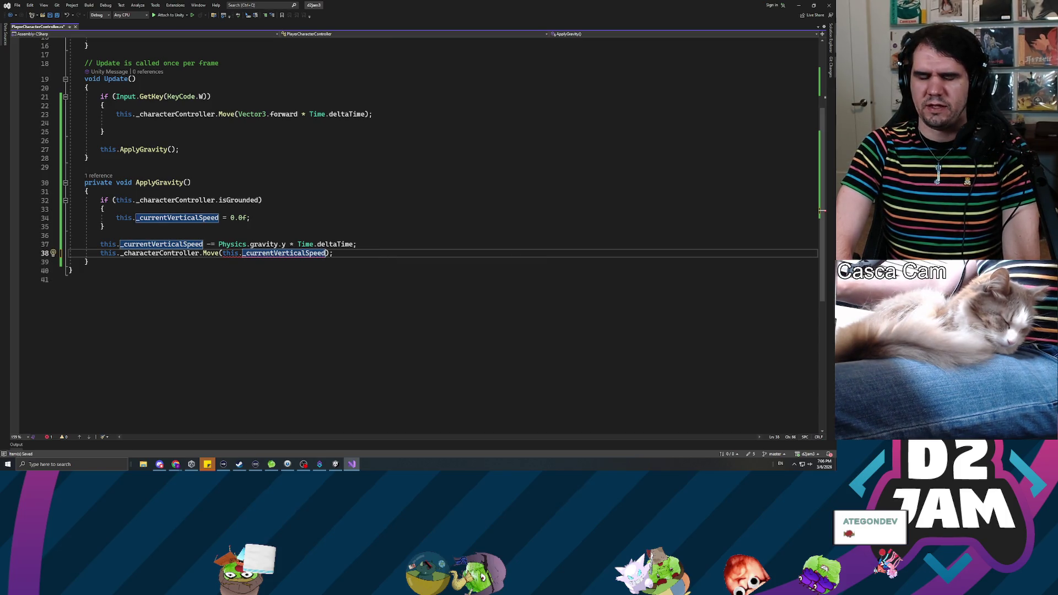
# - Prefix the Move argument with Vector3.down * and switch to Unity to recompile
pyautogui.click(267, 252)
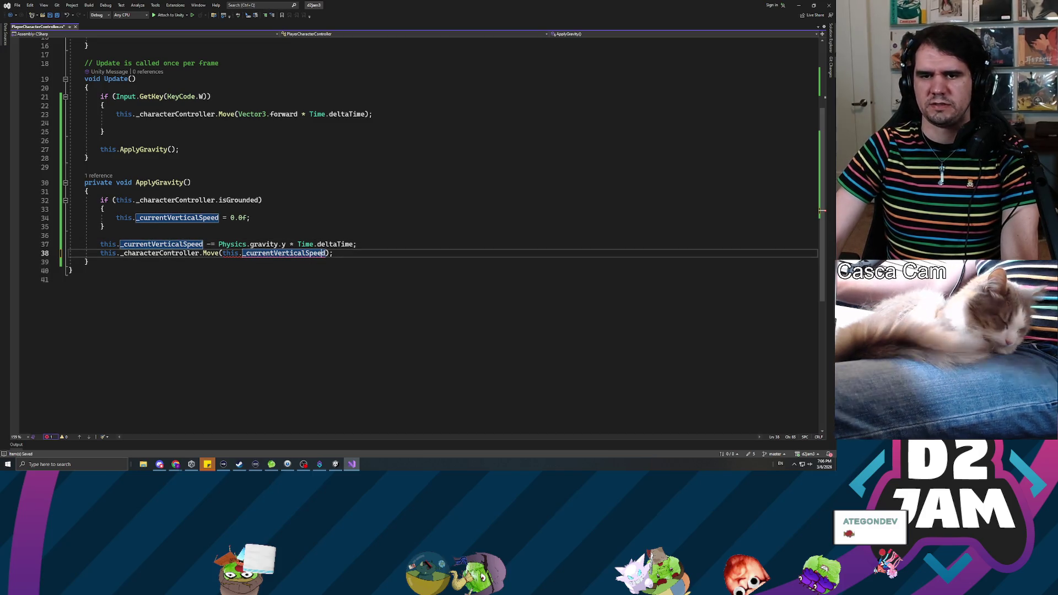
pyautogui.click(230, 253)
pyautogui.click(222, 253)
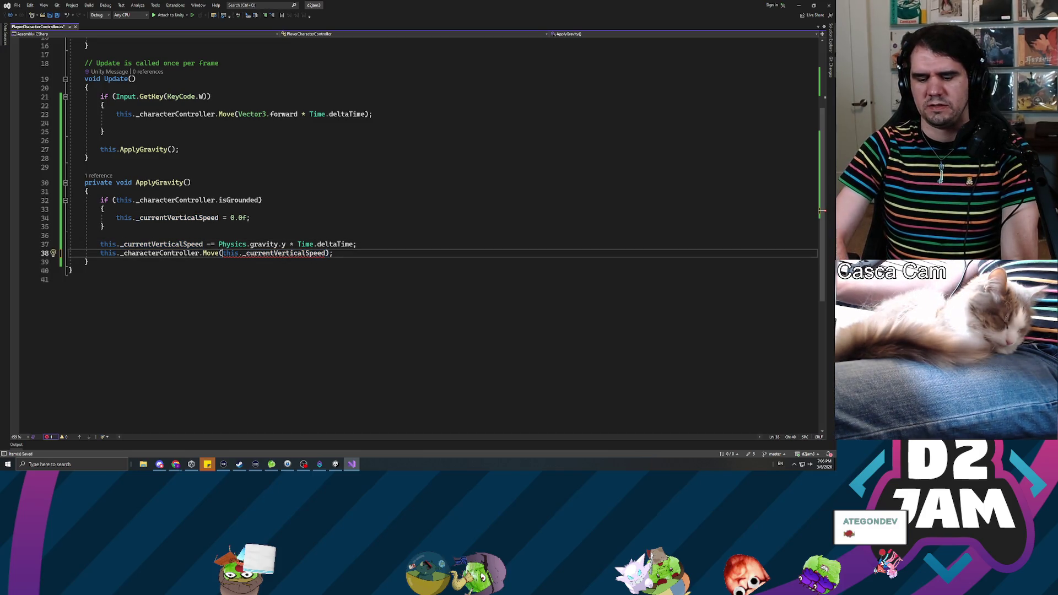
pyautogui.write('Vector3.down')
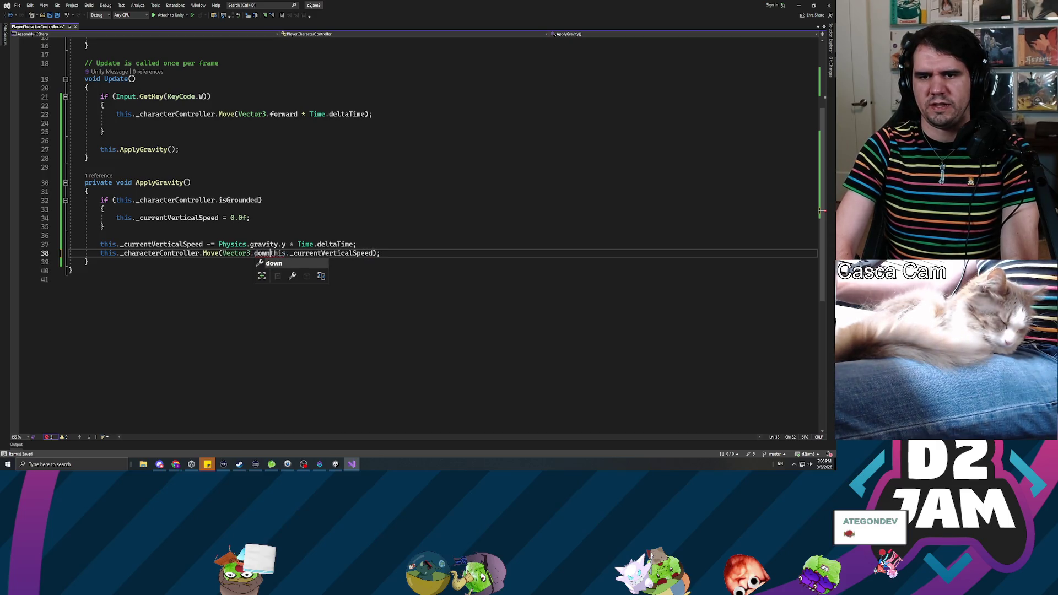
pyautogui.write(' *')
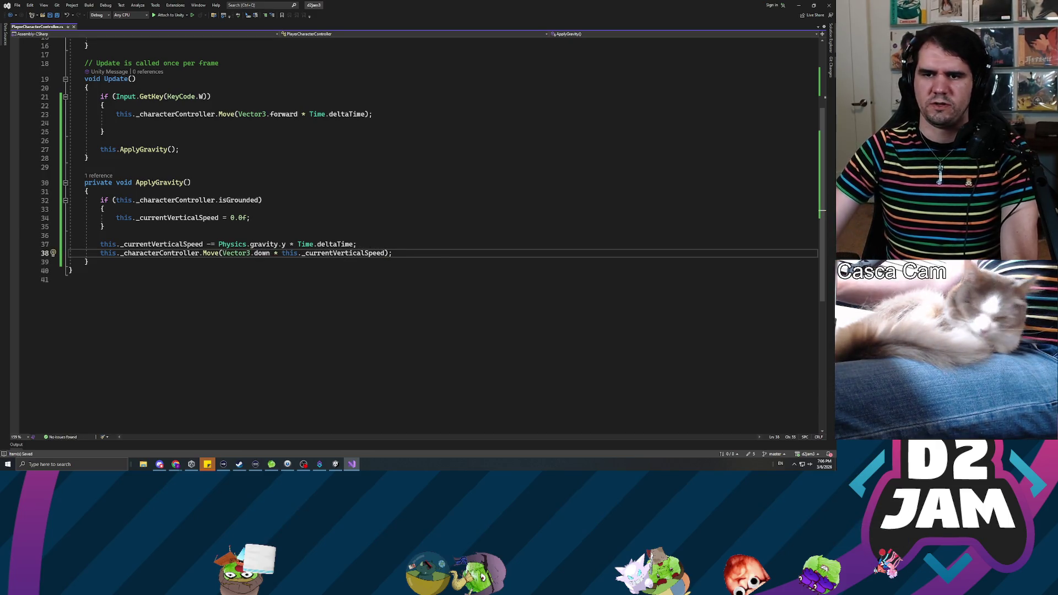
pyautogui.hotkey('alt', 'Tab')
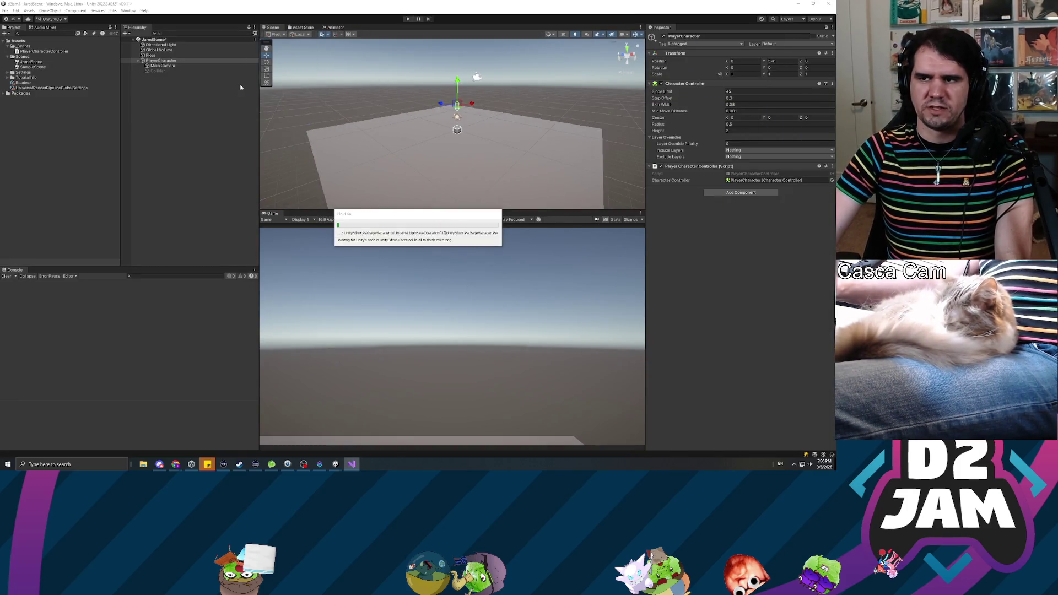
# - Raise PlayerCharacter high above the floor and run a first play test
pyautogui.moveTo(458, 85); pyautogui.dragTo(459, 30)
pyautogui.moveTo(308, 70)
pyautogui.mouseDown()
pyautogui.moveTo(483, 45)
pyautogui.moveTo(439, 39)
pyautogui.mouseUp()
pyautogui.click(407, 20)
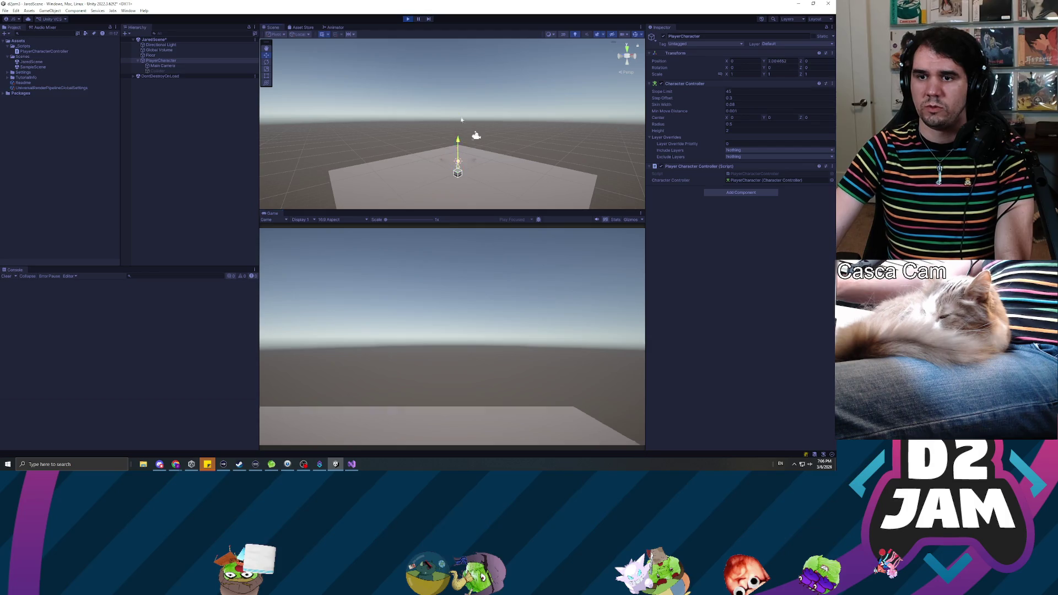
pyautogui.click(408, 20)
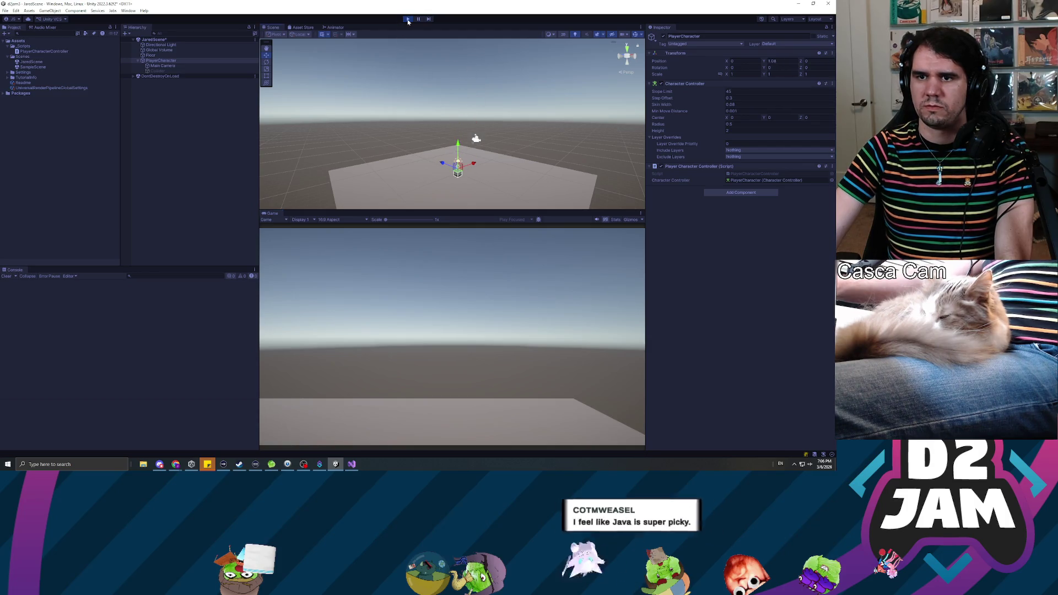
# - Orbit down toward the floor, play-test a second time, then deselect PlayerCharacter
pyautogui.scroll(-3, 478, 100)
pyautogui.moveTo(478, 100); pyautogui.dragTo(452, 99)
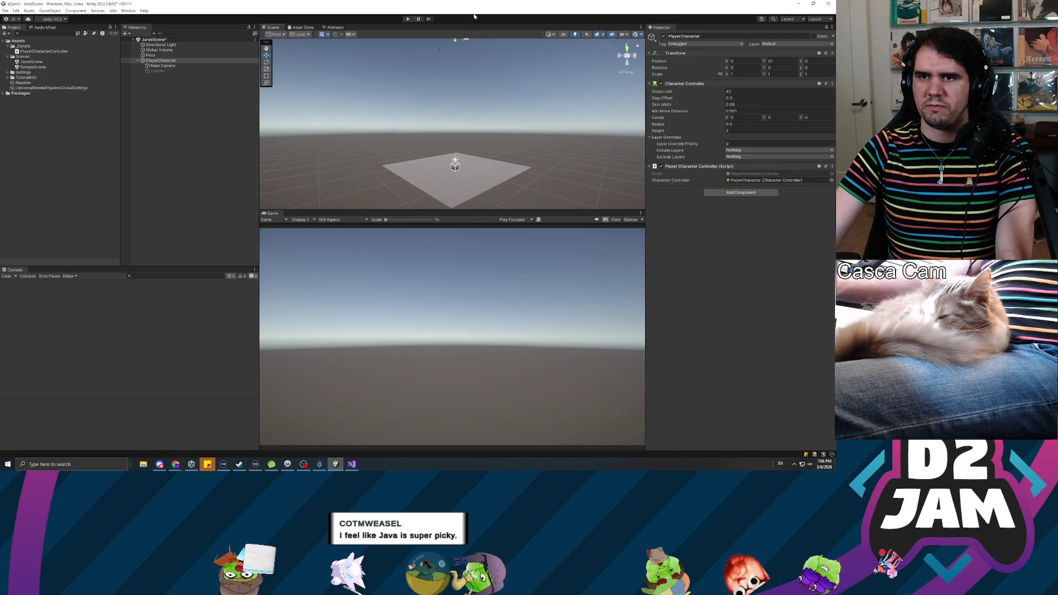
pyautogui.click(408, 18)
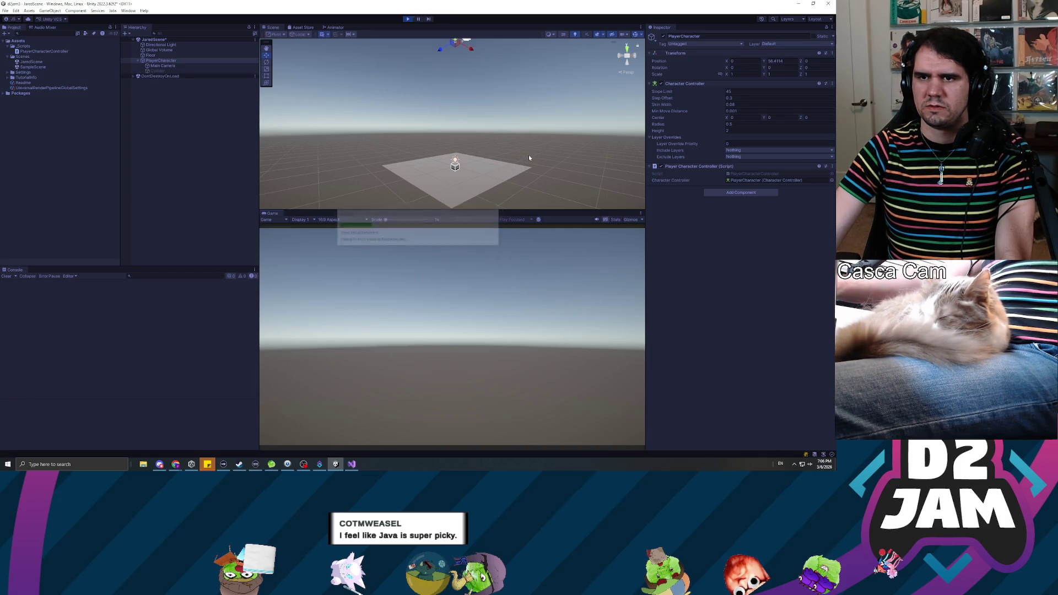
pyautogui.click(408, 19)
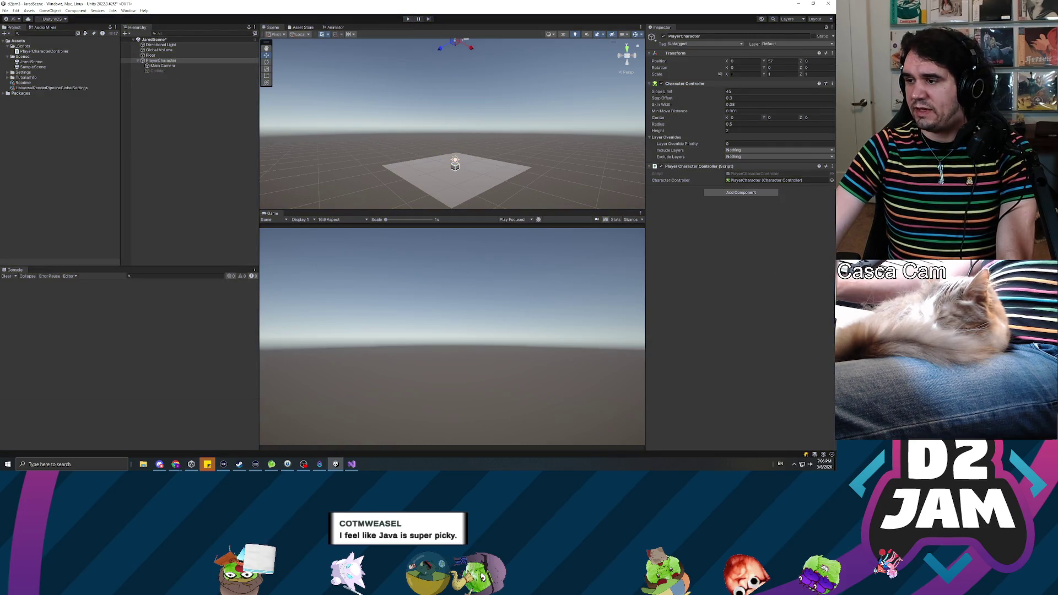
pyautogui.hotkey('alt', 'Tab')
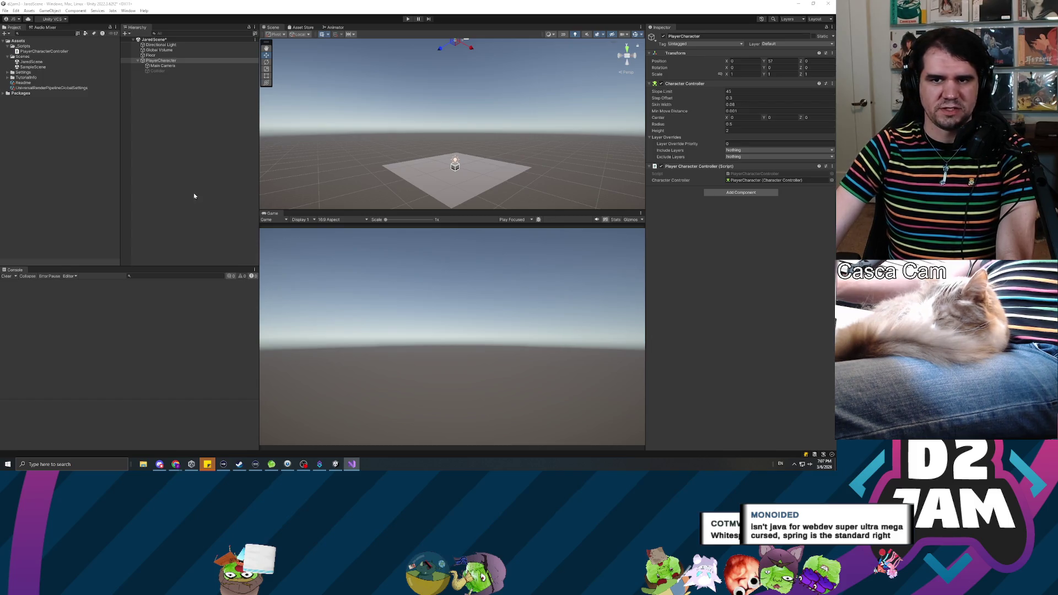
pyautogui.click(252, 245)
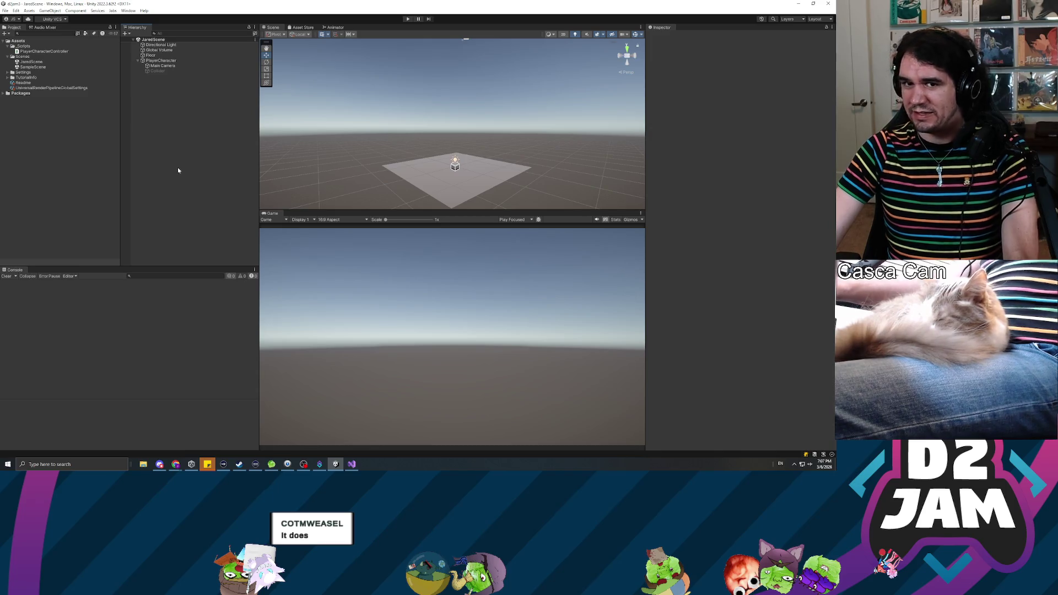
# - Frame PlayerCharacter in the Scene view and orbit around its capsule
pyautogui.click(166, 66)
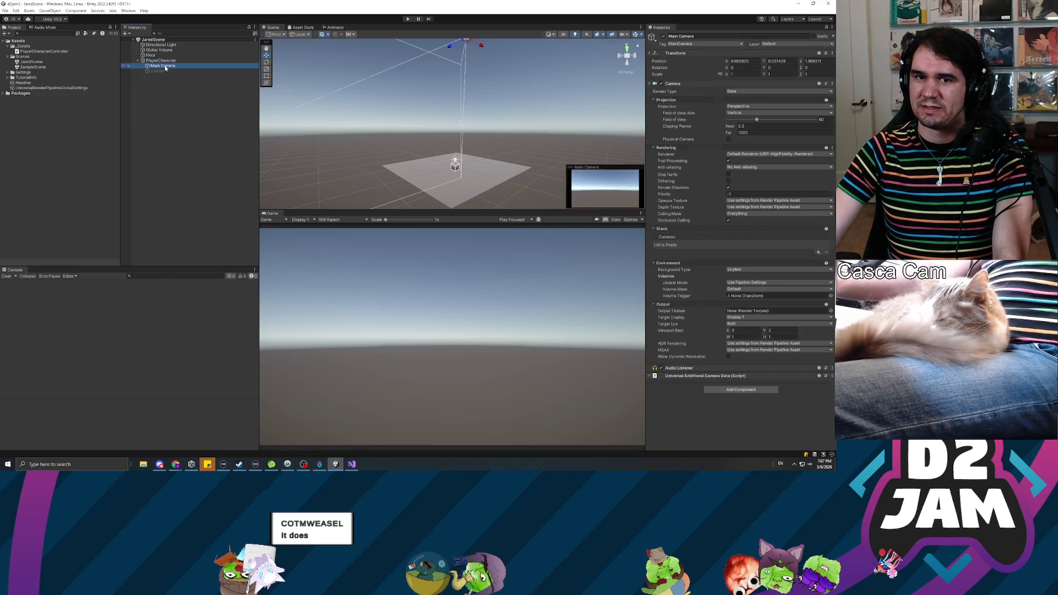
pyautogui.moveTo(168, 64); pyautogui.dragTo(168, 69)
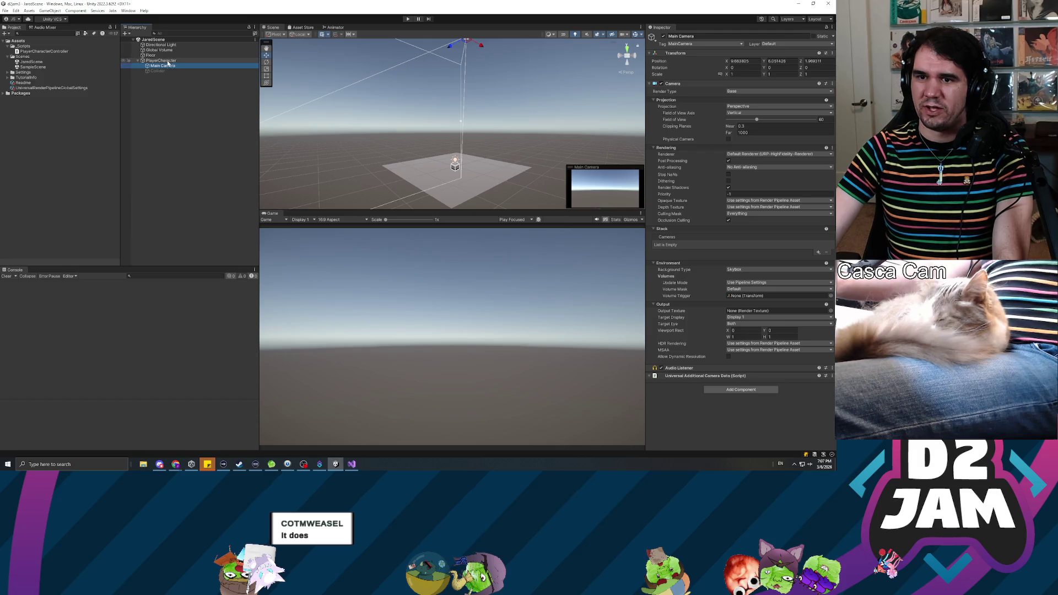
pyautogui.click(168, 61)
pyautogui.press('f')
pyautogui.moveTo(441, 110)
pyautogui.mouseDown()
pyautogui.moveTo(419, 96)
pyautogui.moveTo(446, 99)
pyautogui.moveTo(432, 94)
pyautogui.moveTo(399, 126)
pyautogui.moveTo(472, 133)
pyautogui.moveTo(432, 129)
pyautogui.mouseUp()
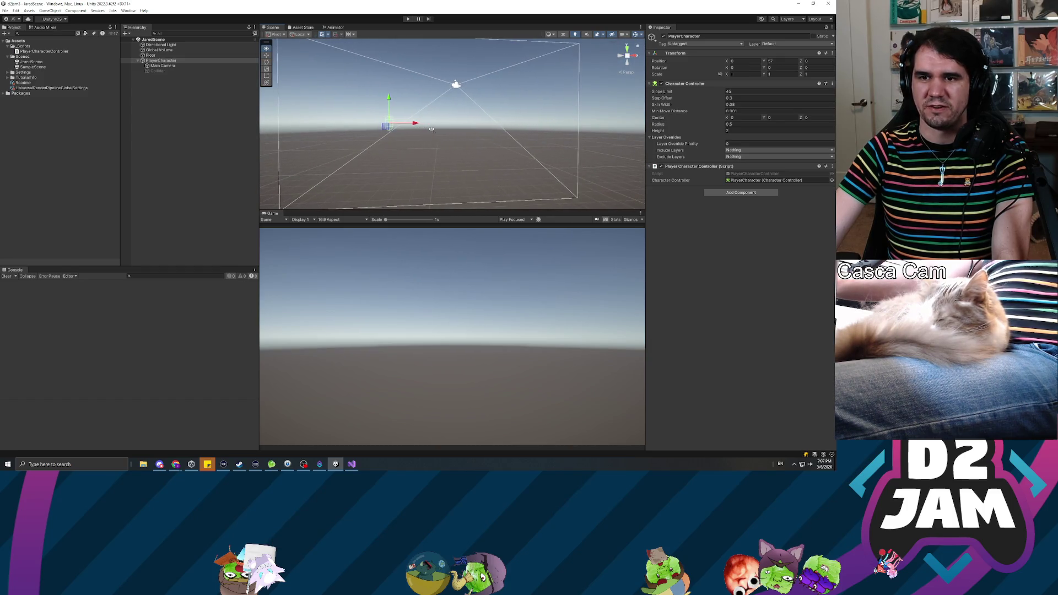
# - Set the Main Camera's position to 0, 0, 0 and frame it in the Scene view
pyautogui.click(162, 65)
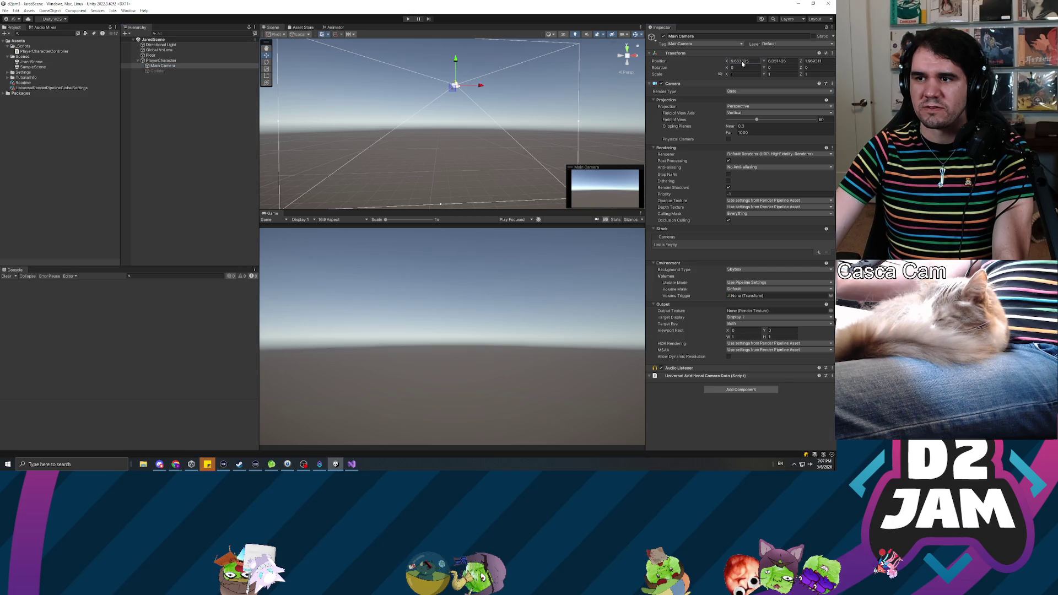
pyautogui.write('0')
pyautogui.press('Tab')
pyautogui.write('0')
pyautogui.press('Tab')
pyautogui.write('0')
pyautogui.press('Return')
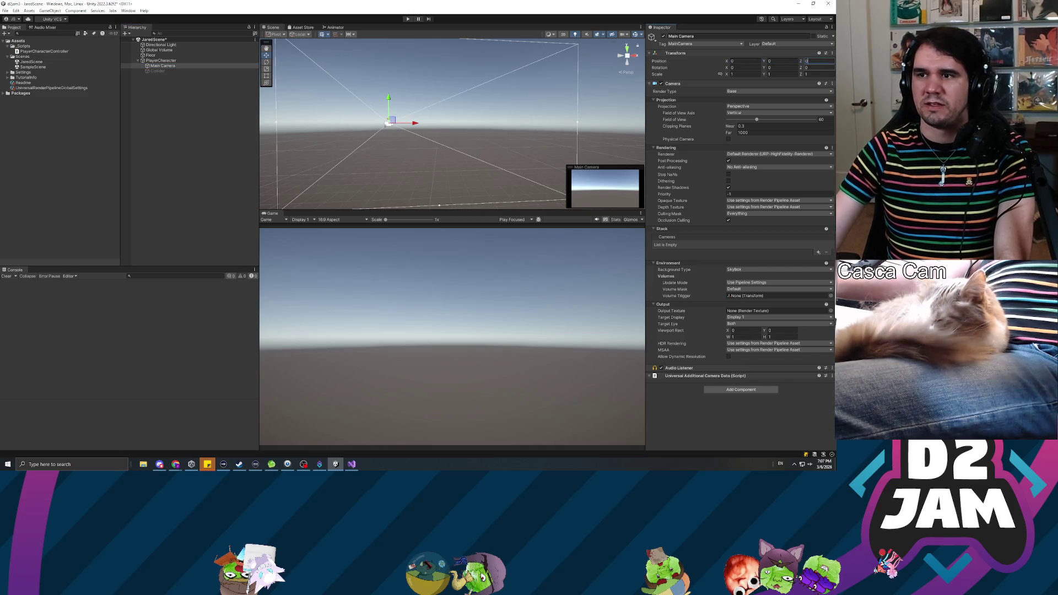
pyautogui.press('f')
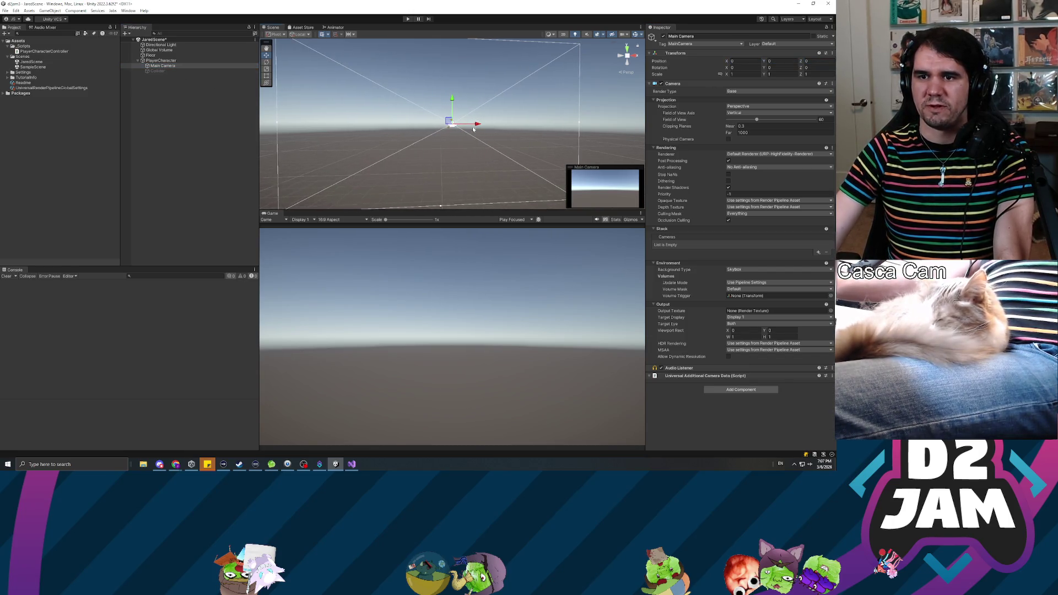
pyautogui.click(177, 71)
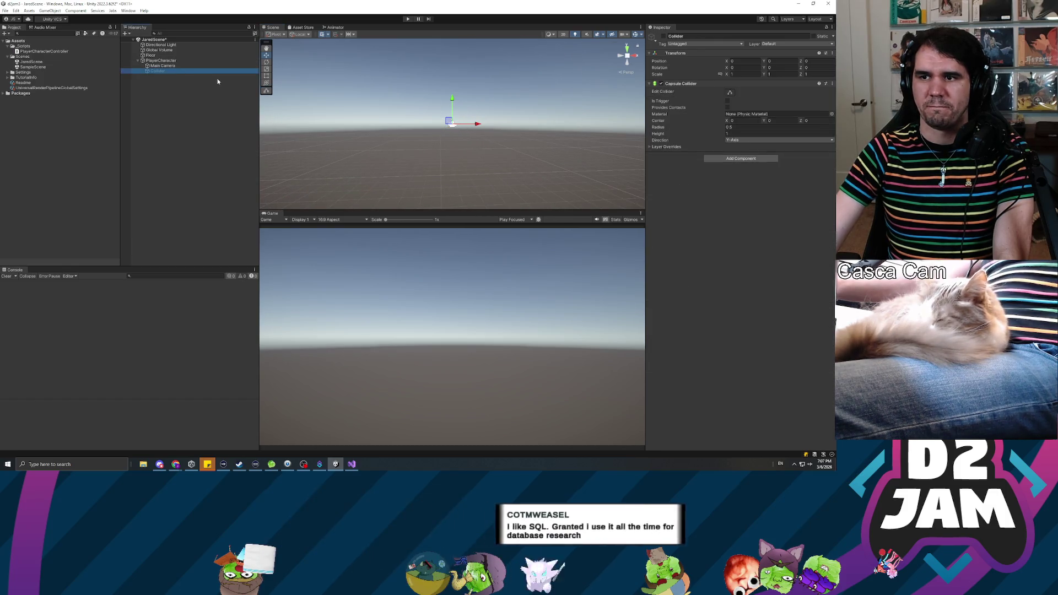
# - Add a Capsule 3D object under PlayerCharacter and delete the old Collider object
pyautogui.rightClick(164, 60)
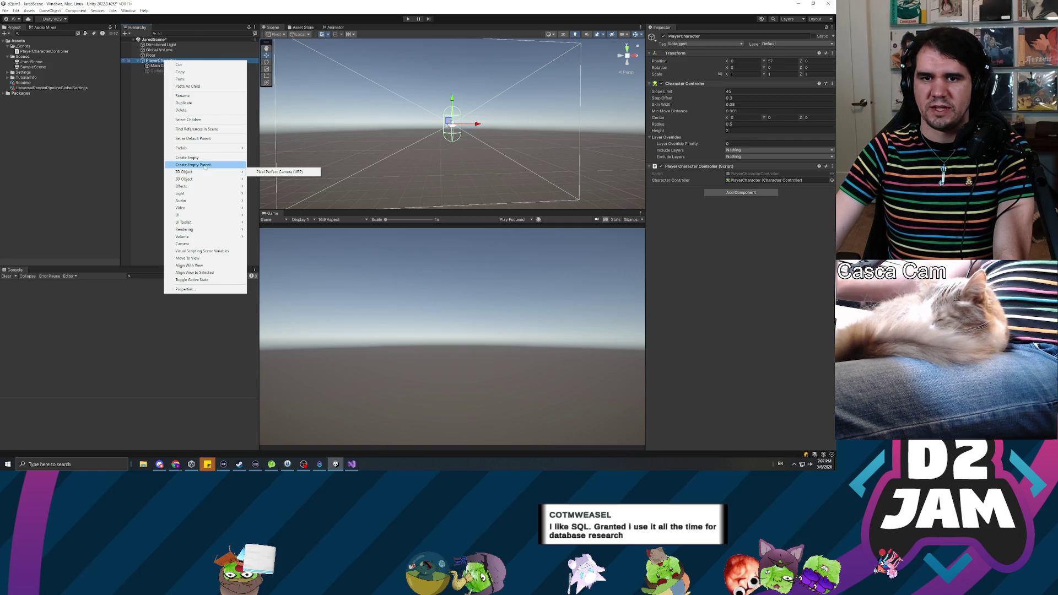
pyautogui.moveTo(231, 179)
pyautogui.click(263, 194)
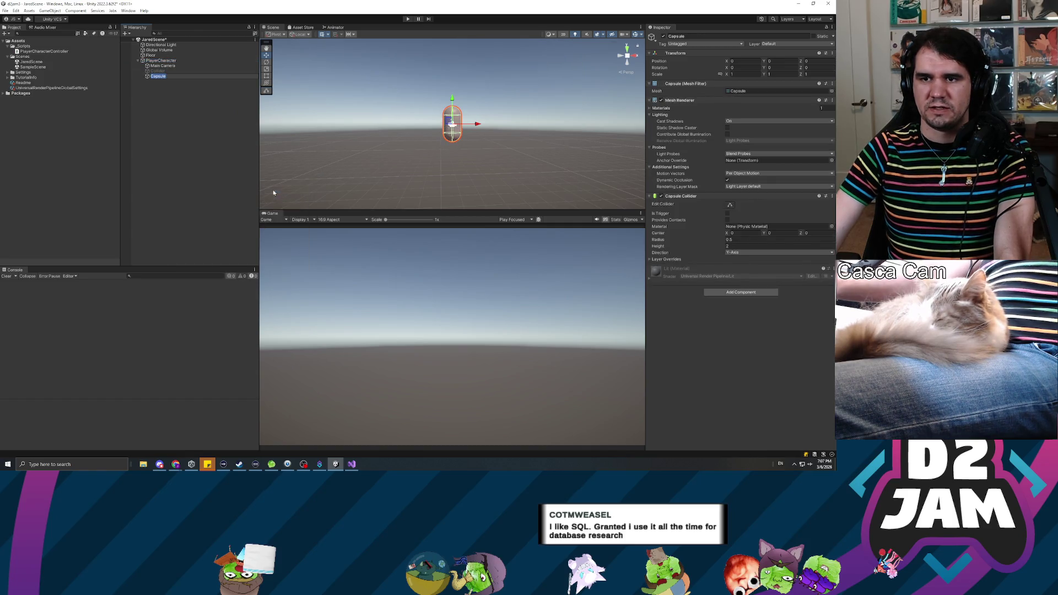
pyautogui.click(163, 71)
pyautogui.press('Delete')
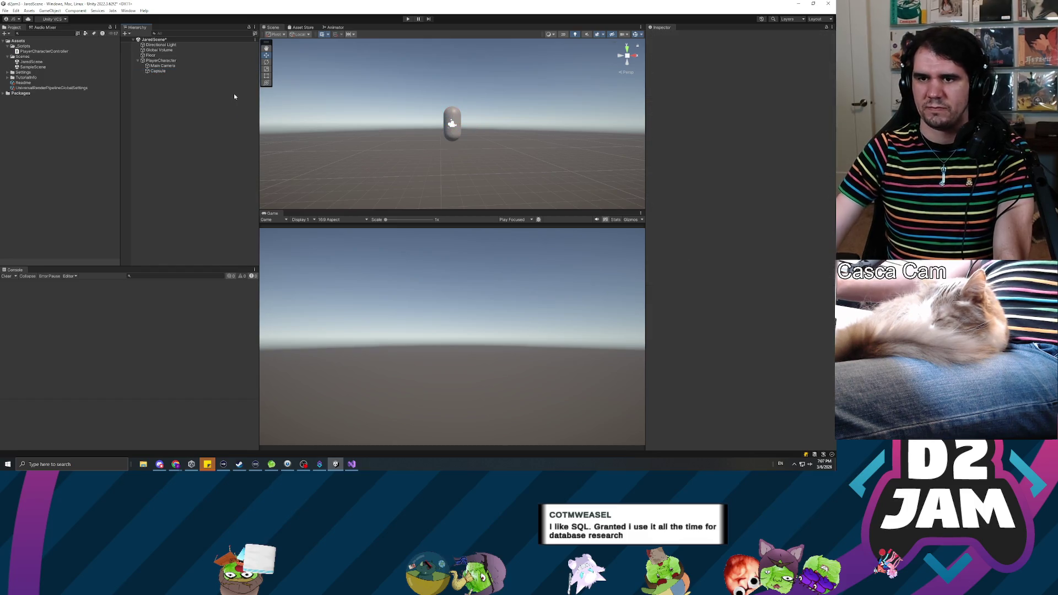
# - Remove the new Capsule's Capsule Collider component, then select PlayerCharacter and enter Play mode
pyautogui.click(168, 71)
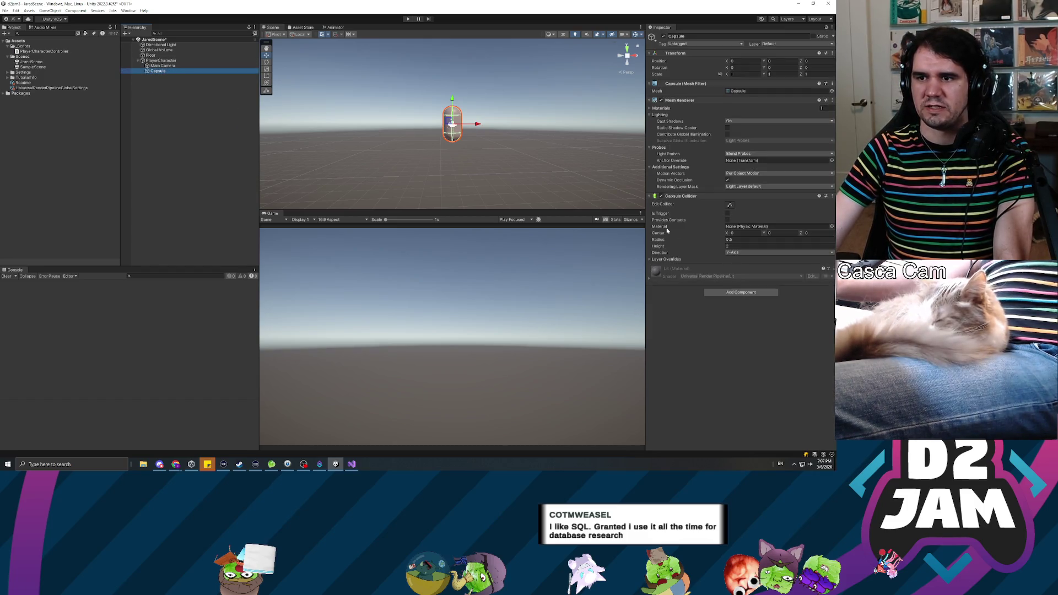
pyautogui.click(831, 196)
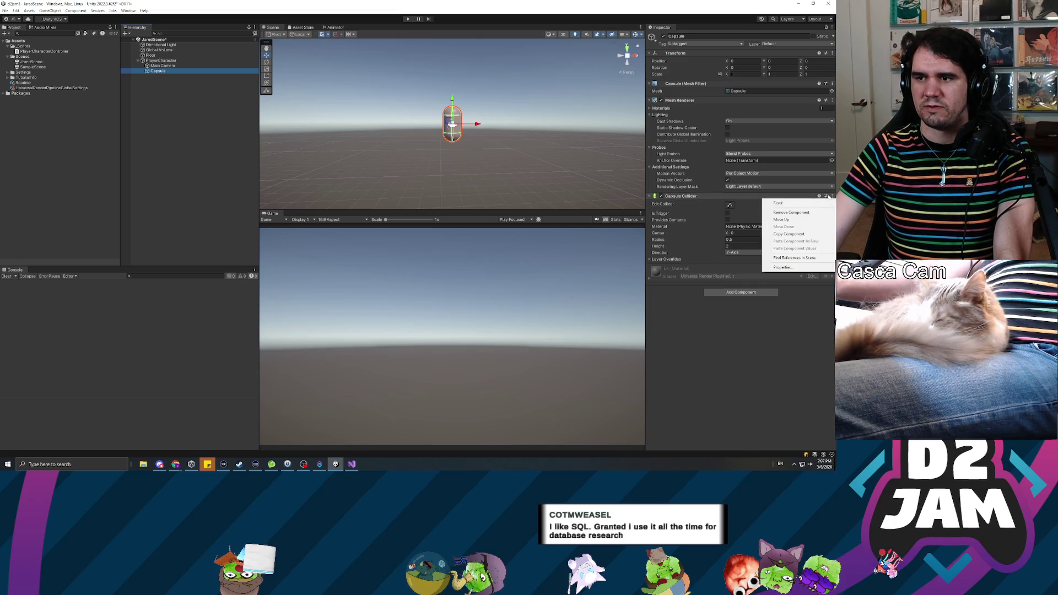
pyautogui.click(794, 215)
pyautogui.click(170, 61)
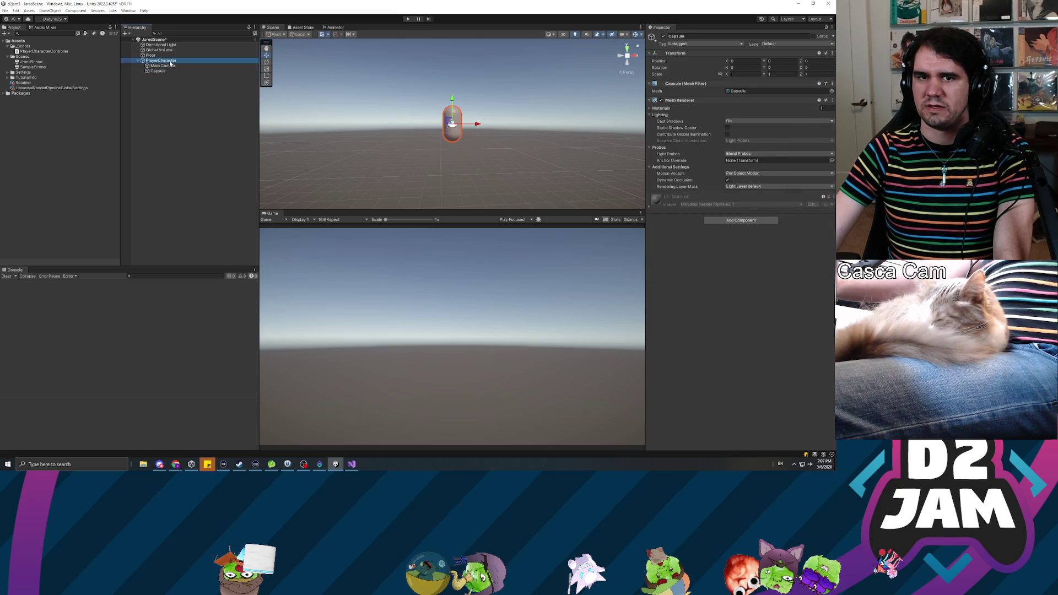
pyautogui.click(408, 19)
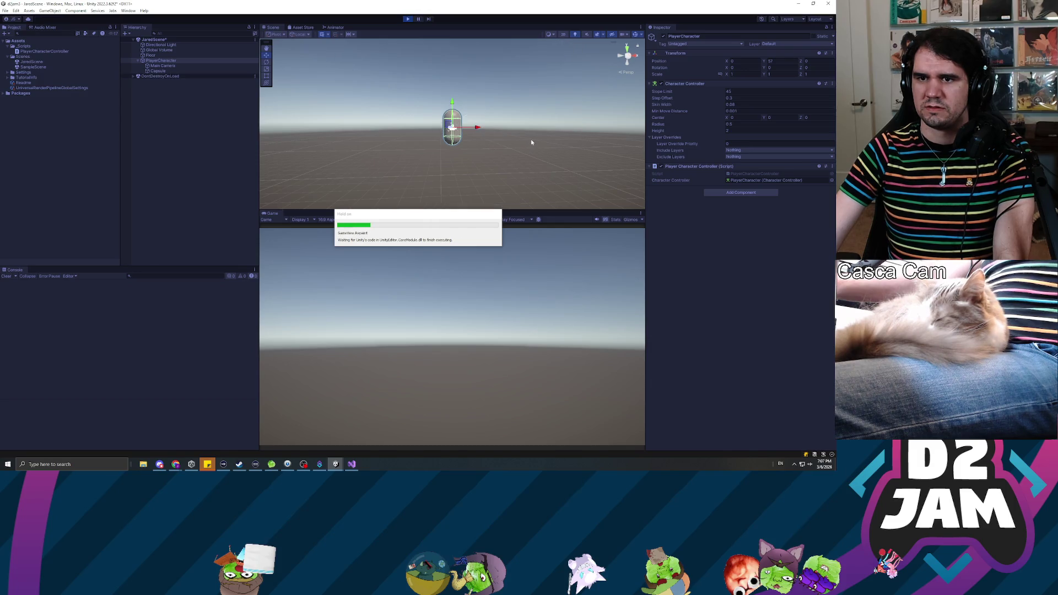
# - Orbit the Scene view and select Main Camera, Capsule and PlayerCharacter to watch the player land
pyautogui.moveTo(531, 141)
pyautogui.mouseDown()
pyautogui.moveTo(480, 159)
pyautogui.moveTo(293, 153)
pyautogui.mouseUp()
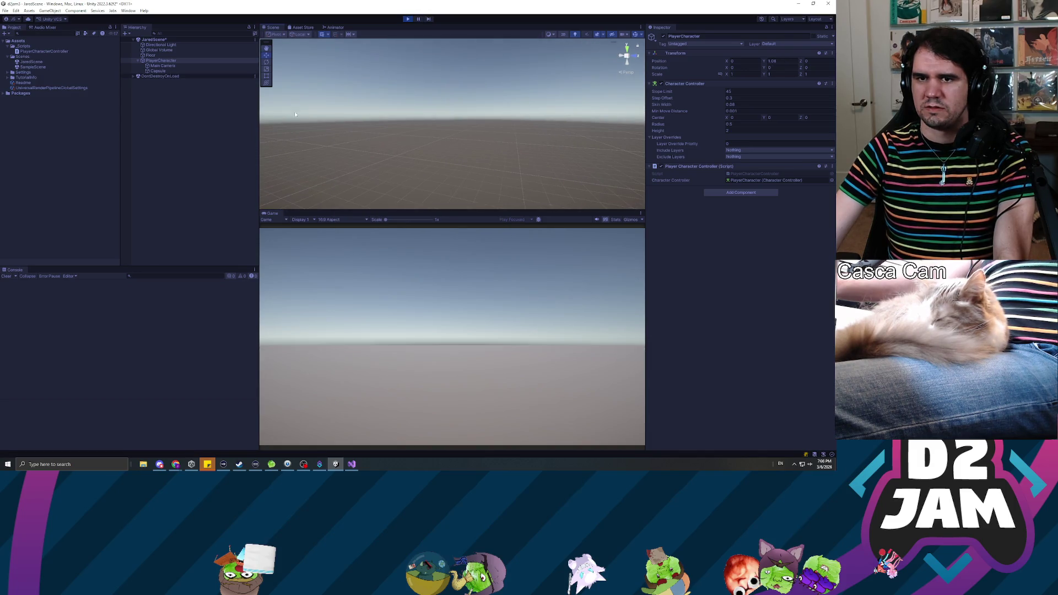
pyautogui.click(163, 66)
pyautogui.click(163, 70)
pyautogui.click(163, 62)
pyautogui.moveTo(350, 108)
pyautogui.mouseDown()
pyautogui.moveTo(477, 123)
pyautogui.moveTo(506, 163)
pyautogui.moveTo(428, 178)
pyautogui.moveTo(134, 115)
pyautogui.moveTo(385, 110)
pyautogui.moveTo(585, 186)
pyautogui.mouseUp()
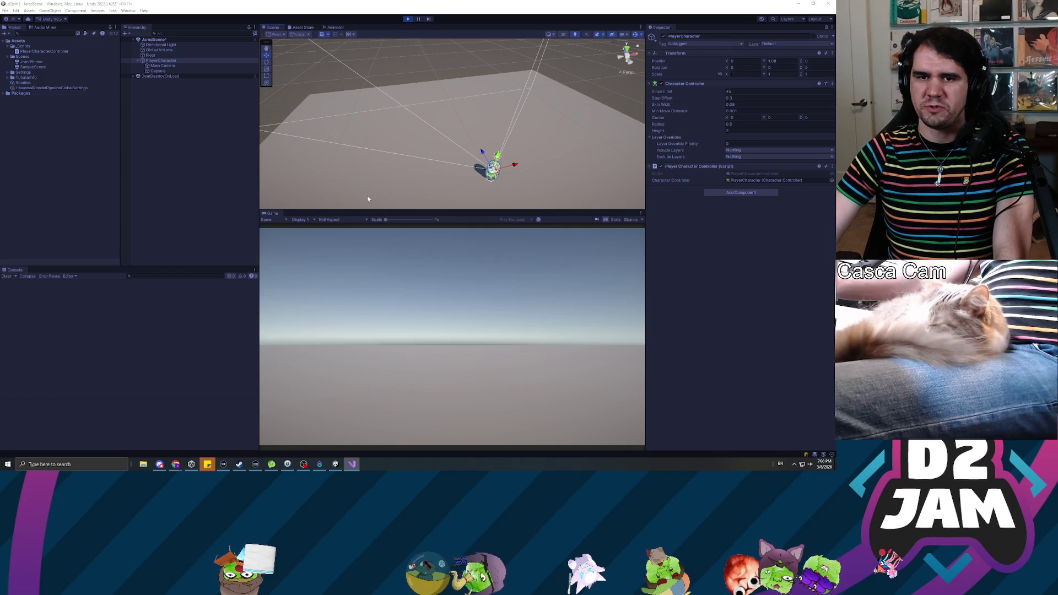
# - Exit Play mode and drag the panel splitters to enlarge the Scene and Game views
pyautogui.click(175, 200)
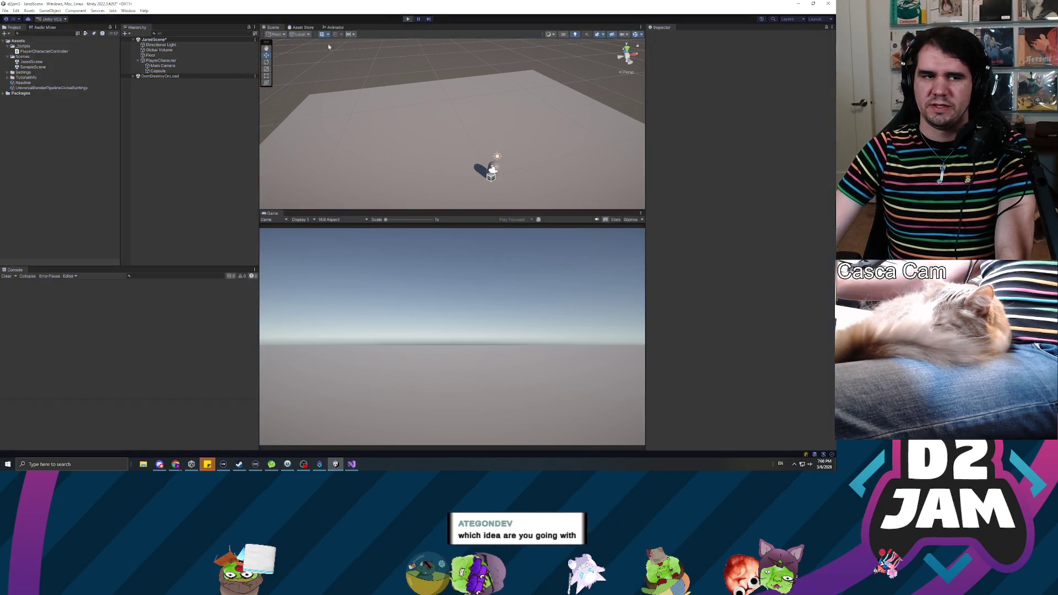
pyautogui.hotkey('ctrl', 'p')
pyautogui.moveTo(121, 174)
pyautogui.mouseDown()
pyautogui.moveTo(101, 170)
pyautogui.moveTo(109, 173)
pyautogui.mouseUp()
pyautogui.moveTo(258, 179); pyautogui.dragTo(219, 176)
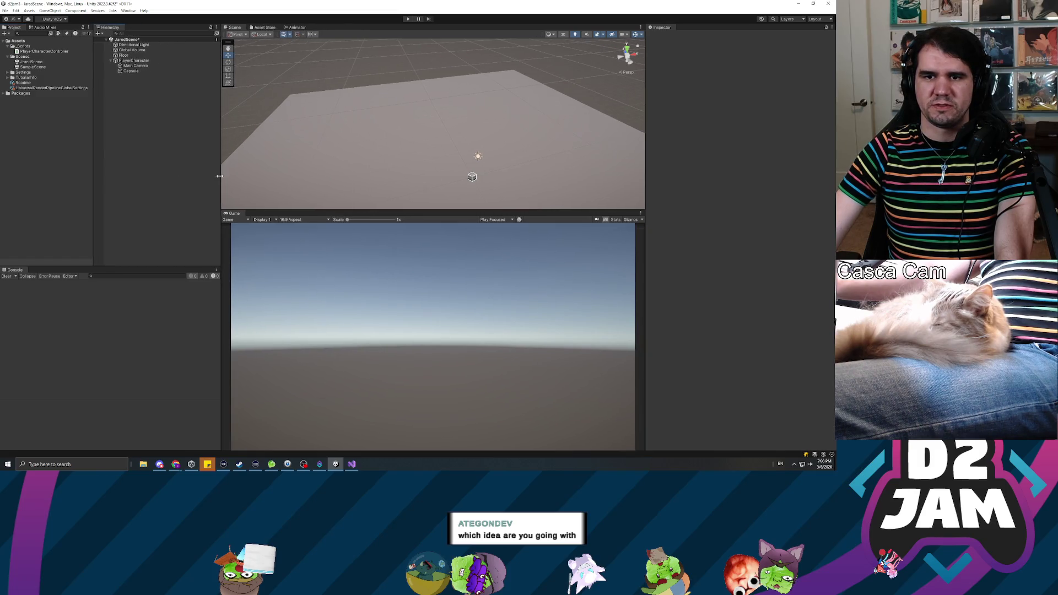
# - Frame PlayerCharacter and orbit closely around its capsule to inspect it
pyautogui.moveTo(496, 138); pyautogui.dragTo(331, 111)
pyautogui.click(134, 60)
pyautogui.moveTo(416, 117)
pyautogui.mouseDown()
pyautogui.moveTo(591, 114)
pyautogui.moveTo(353, 459)
pyautogui.mouseUp()
pyautogui.press('f')
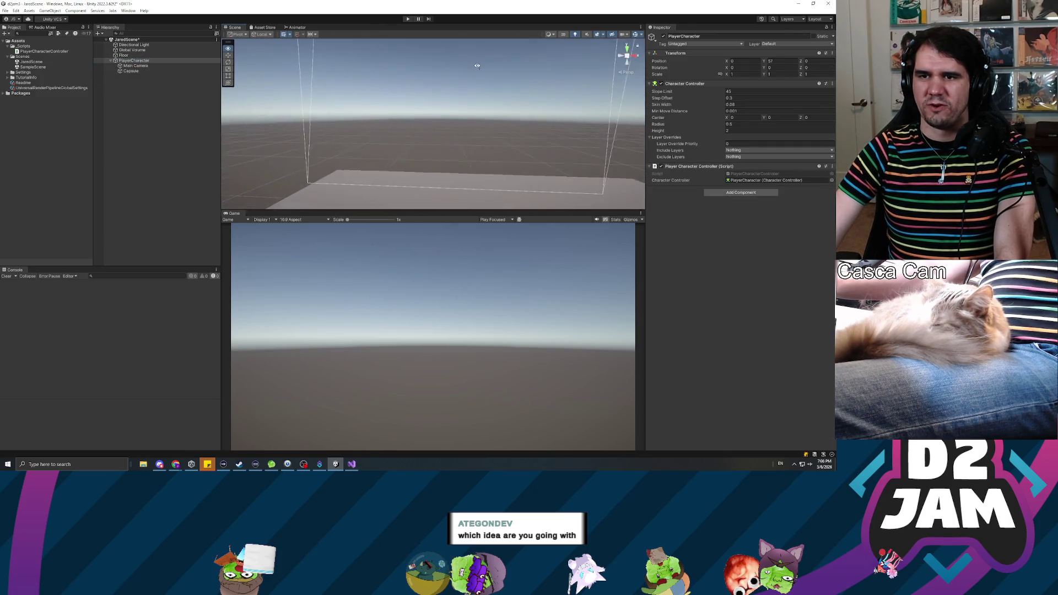
pyautogui.click(147, 61)
pyautogui.moveTo(441, 99)
pyautogui.mouseDown()
pyautogui.moveTo(456, 97)
pyautogui.moveTo(302, 120)
pyautogui.moveTo(492, 156)
pyautogui.mouseUp()
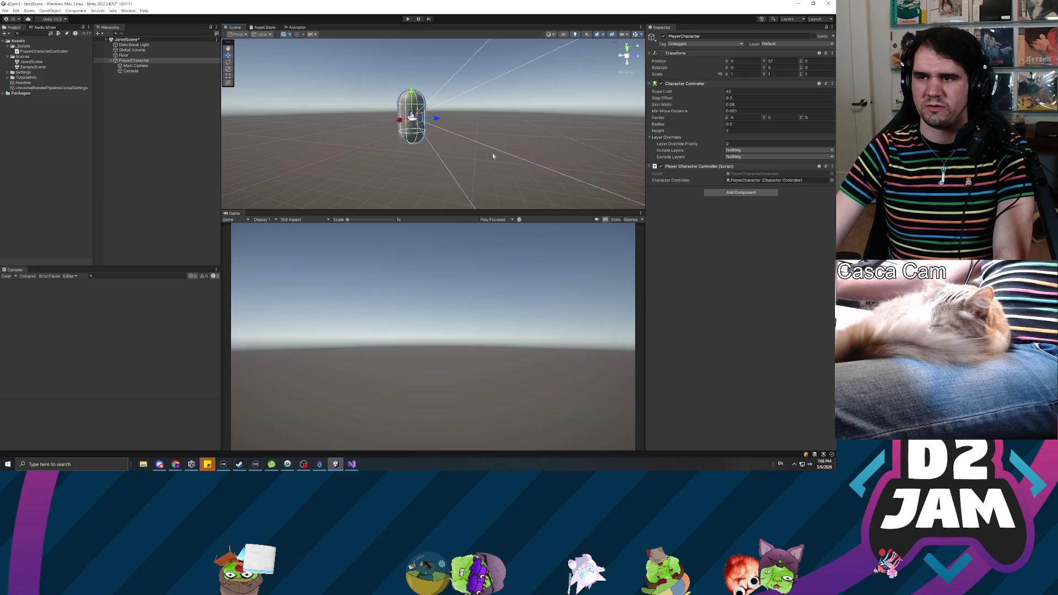
pyautogui.click(139, 66)
pyautogui.click(144, 60)
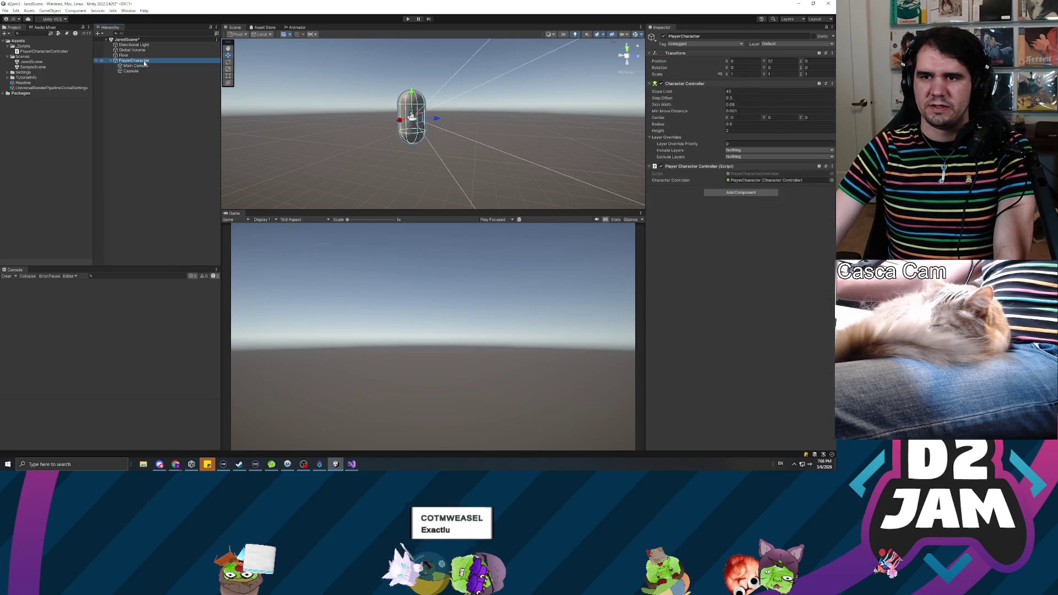
pyautogui.press('f')
pyautogui.moveTo(385, 132)
pyautogui.mouseDown()
pyautogui.moveTo(550, 132)
pyautogui.moveTo(488, 168)
pyautogui.mouseUp()
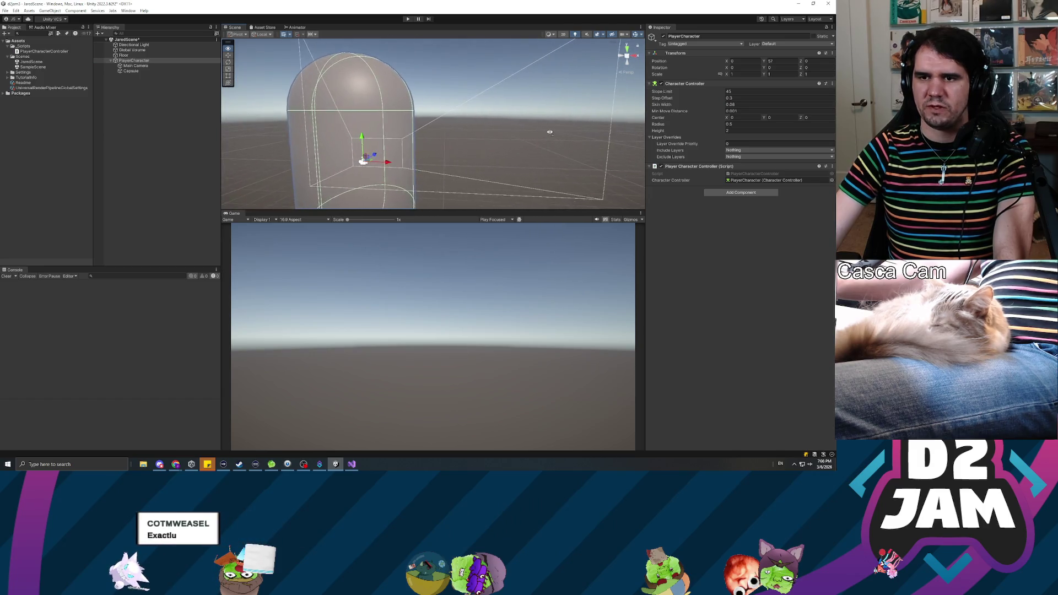
pyautogui.scroll(-5, 549, 132)
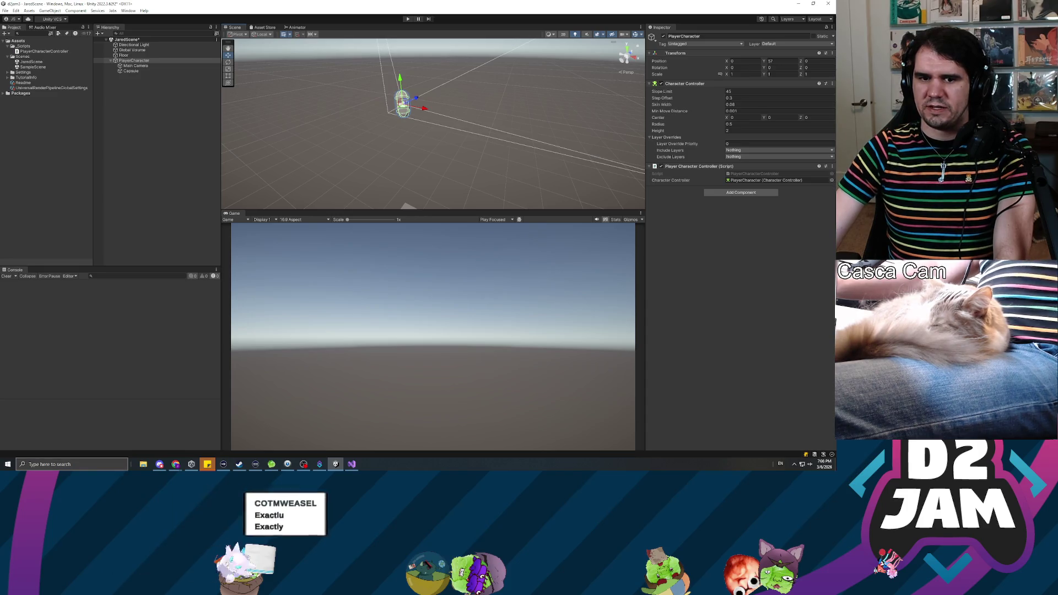
# - Launch the Calculator app from the Windows search
pyautogui.click(72, 464)
pyautogui.write('c')
pyautogui.press('Return')
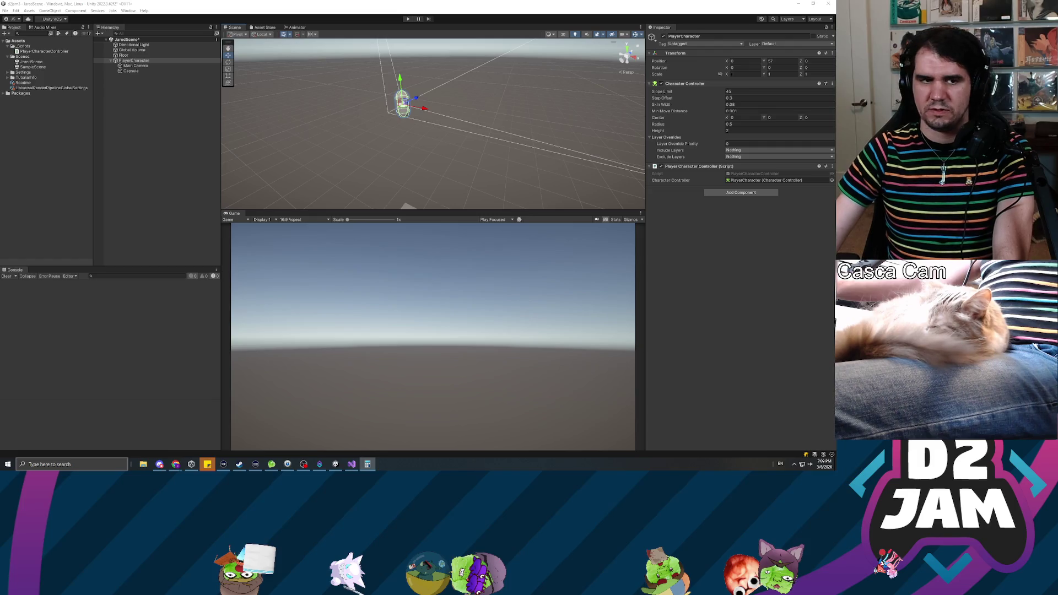
pyautogui.moveTo(433, 182)
pyautogui.mouseDown()
pyautogui.moveTo(429, 219)
pyautogui.moveTo(319, 184)
pyautogui.mouseUp()
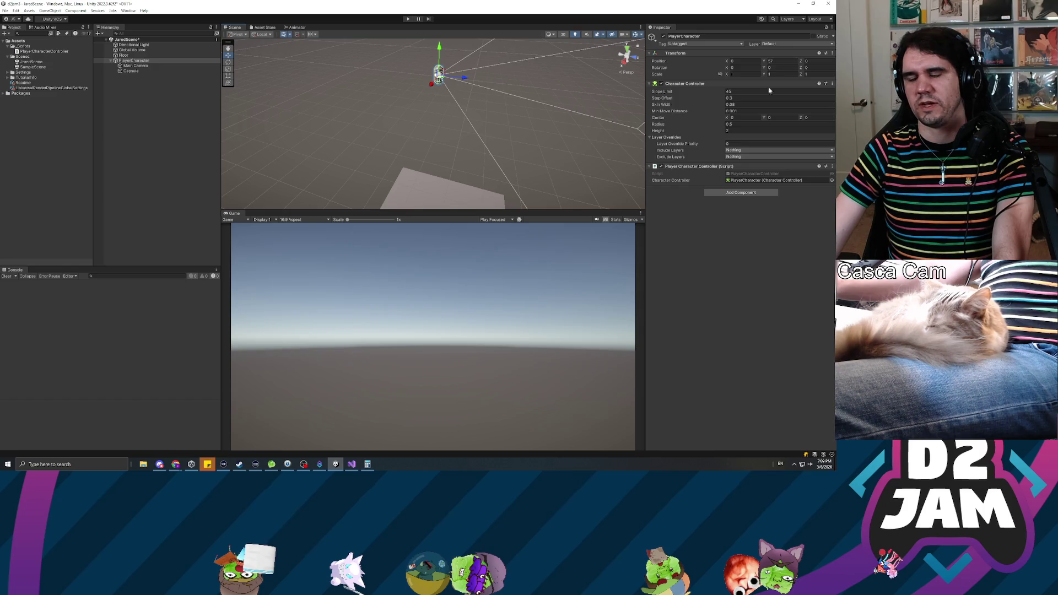
pyautogui.hotkey('alt', 'Tab')
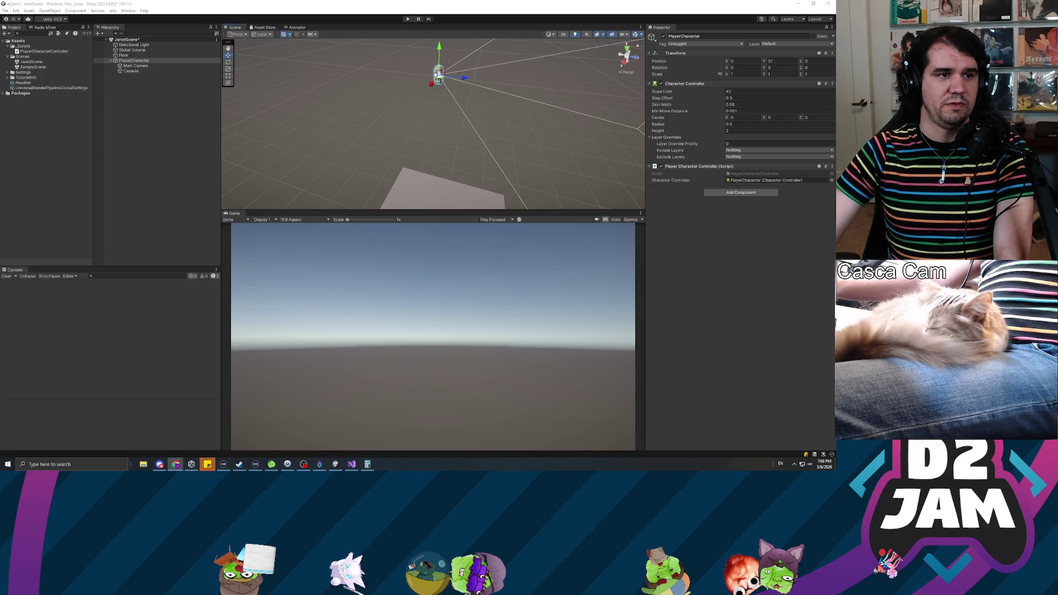
pyautogui.hotkey('alt', 'Tab')
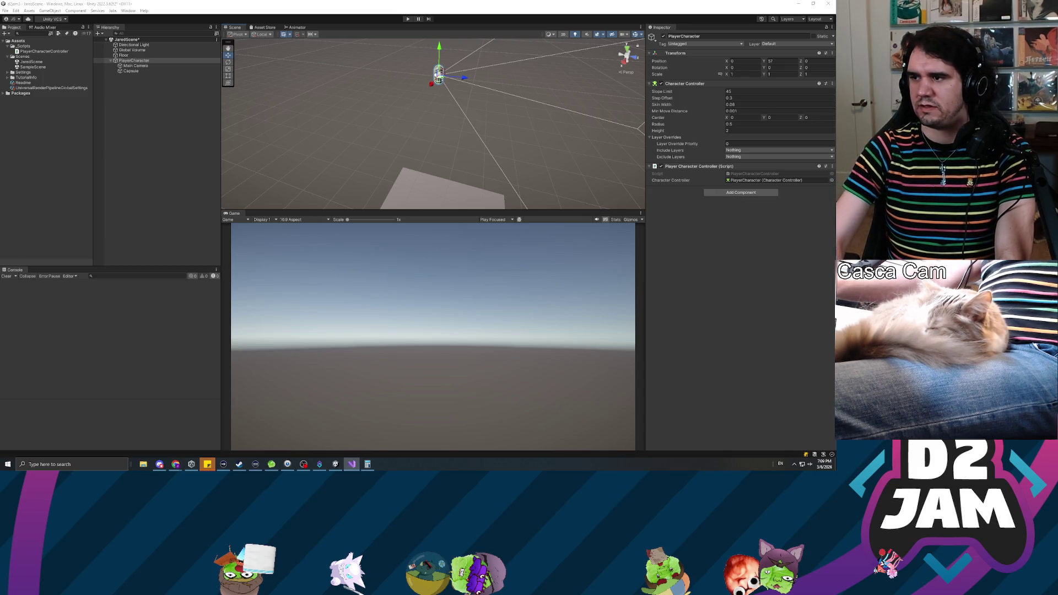
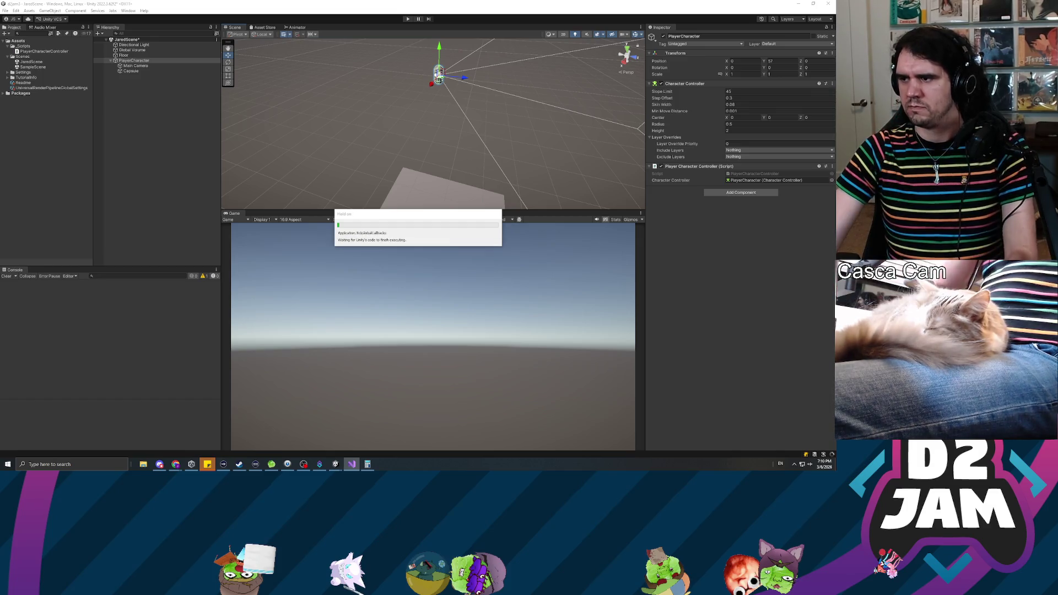
# - Leave the stalled Unity Editor for the PlayerCharacterController gravity code, lines 19–48, in Visual Studio
pyautogui.hotkey('alt', 'Tab')
pyautogui.scroll(3, 419, 177)
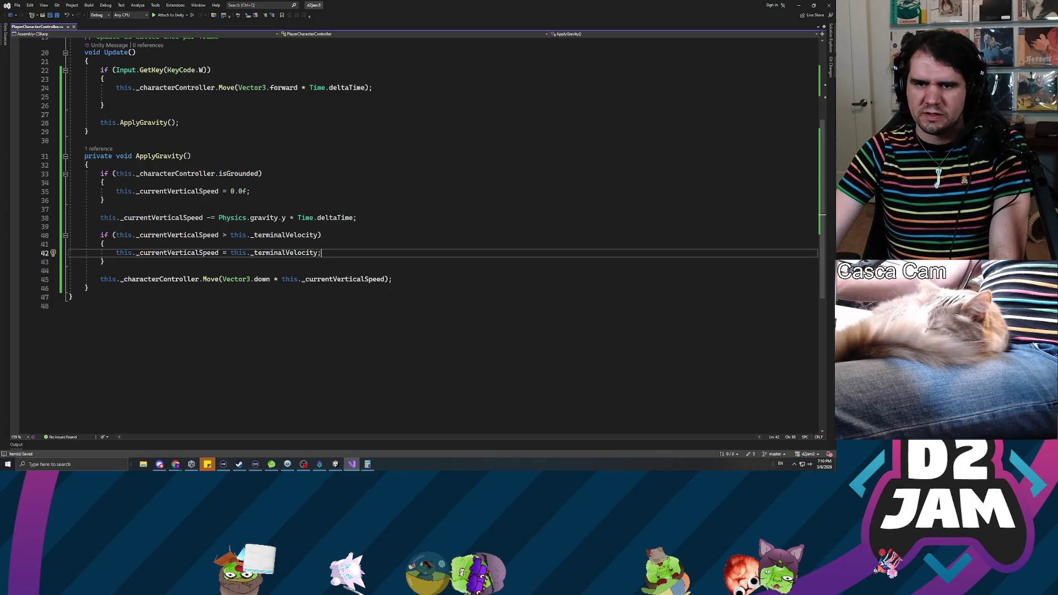
# - Inspect ApplyGravity lines 42, 38 and 36, then bring up the Miro sketch board in Chrome
pyautogui.click(318, 252)
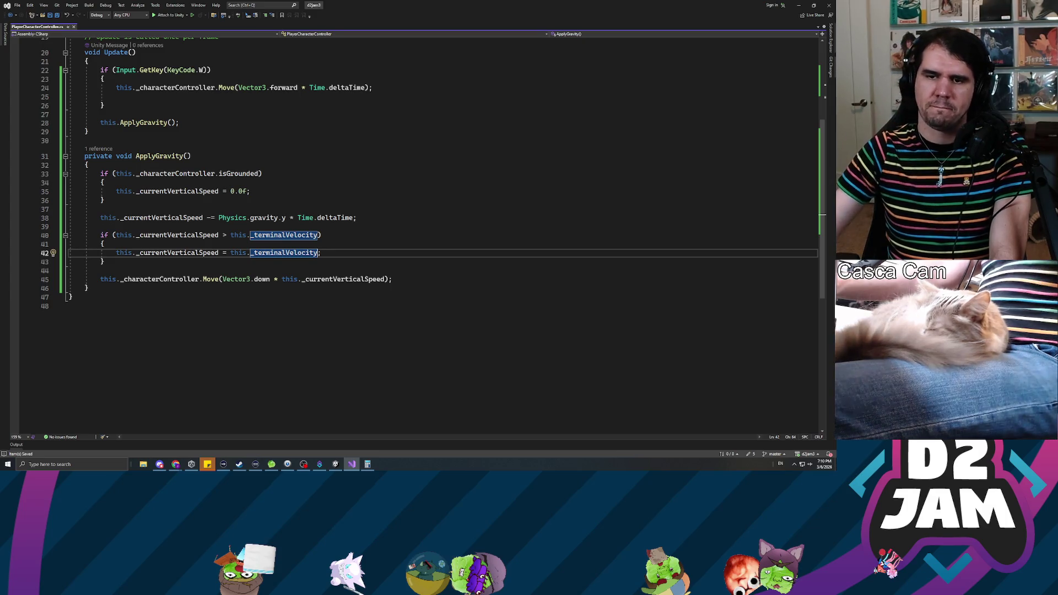
pyautogui.moveTo(139, 218)
pyautogui.mouseDown()
pyautogui.moveTo(235, 217)
pyautogui.moveTo(100, 226)
pyautogui.mouseUp()
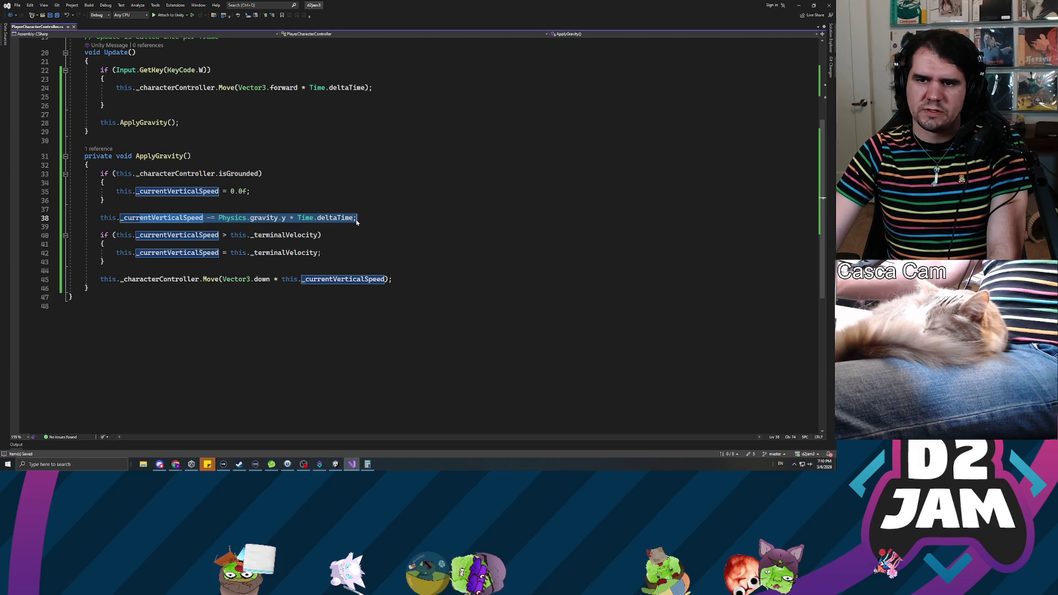
pyautogui.click(104, 199)
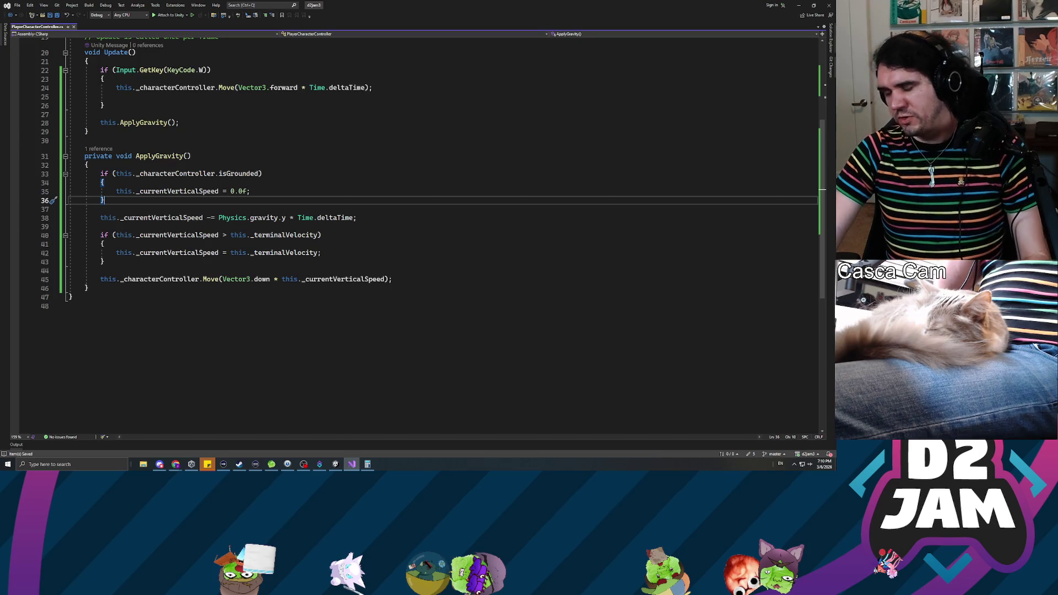
pyautogui.moveTo(175, 464)
pyautogui.click(80, 432)
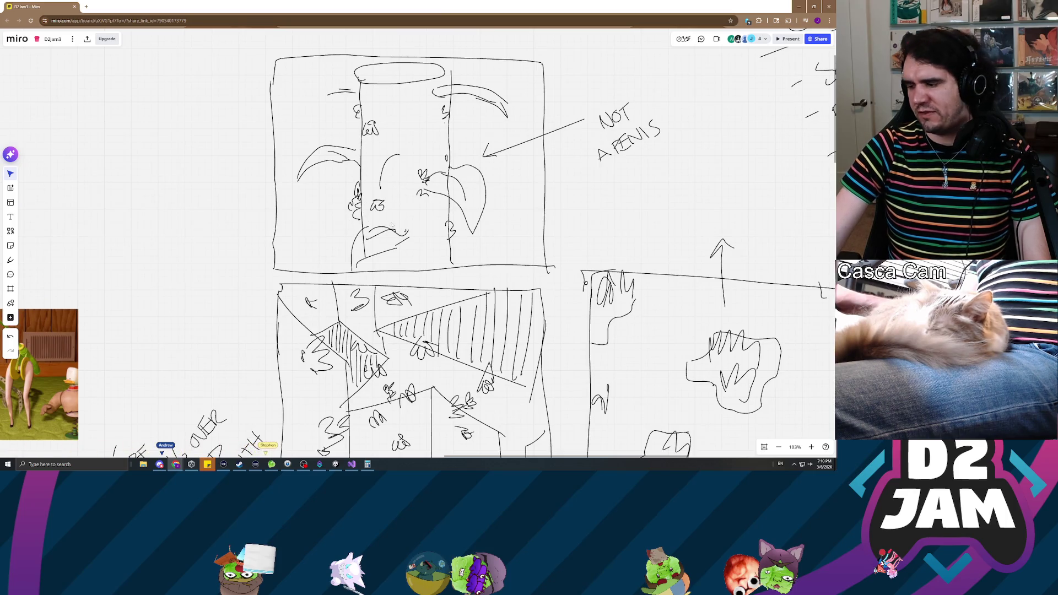
# - Zoom around the hand-drawn Miro mood board sketches, then minimize Chrome to reveal Visual Studio
pyautogui.scroll(2, 386, 229)
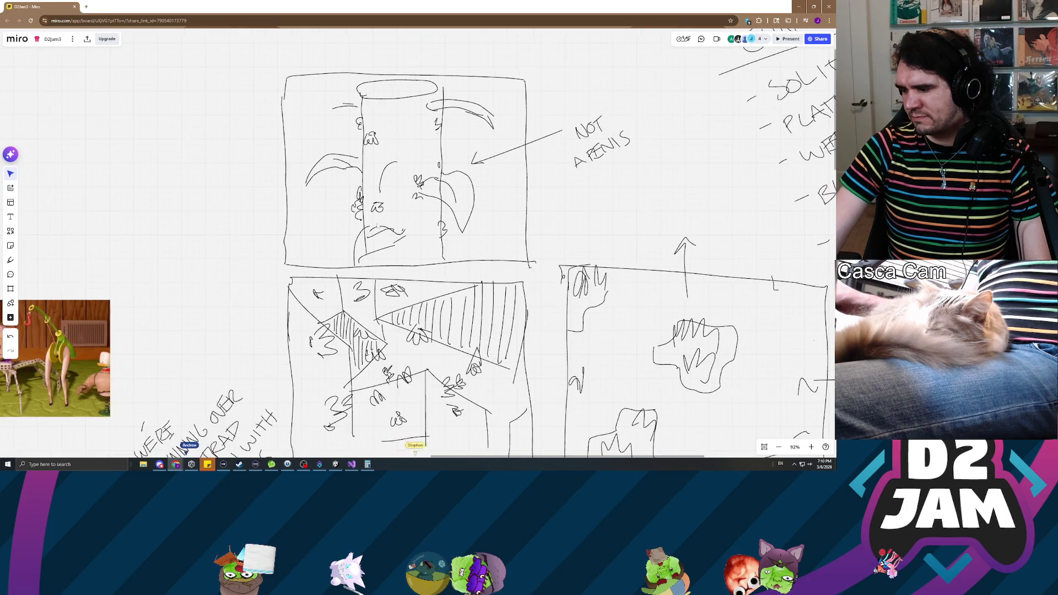
pyautogui.scroll(-5, 387, 230)
pyautogui.scroll(4, 470, 161)
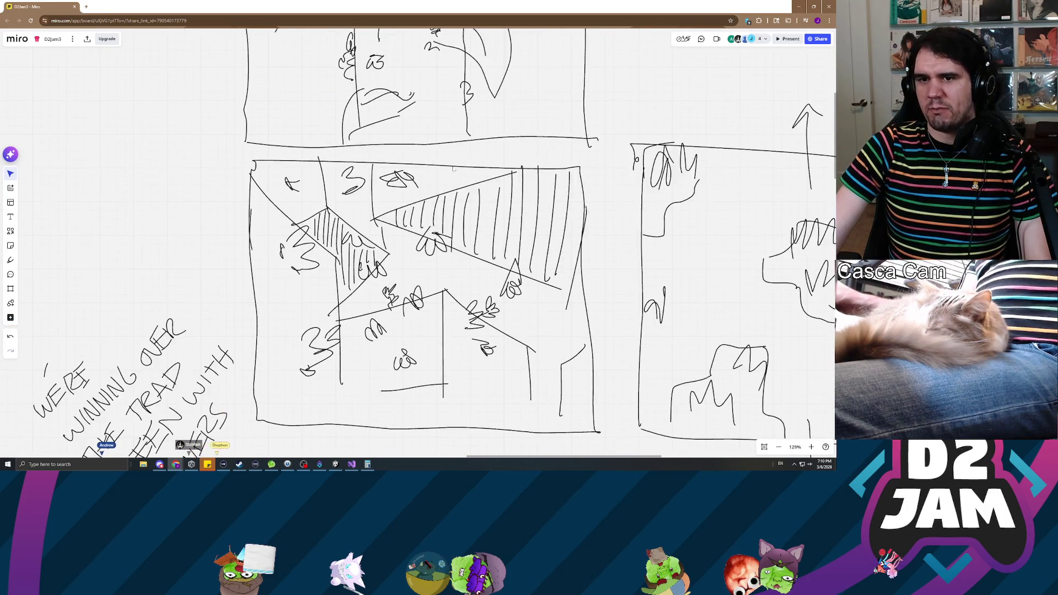
pyautogui.scroll(5, 470, 162)
pyautogui.scroll(-2, 507, 182)
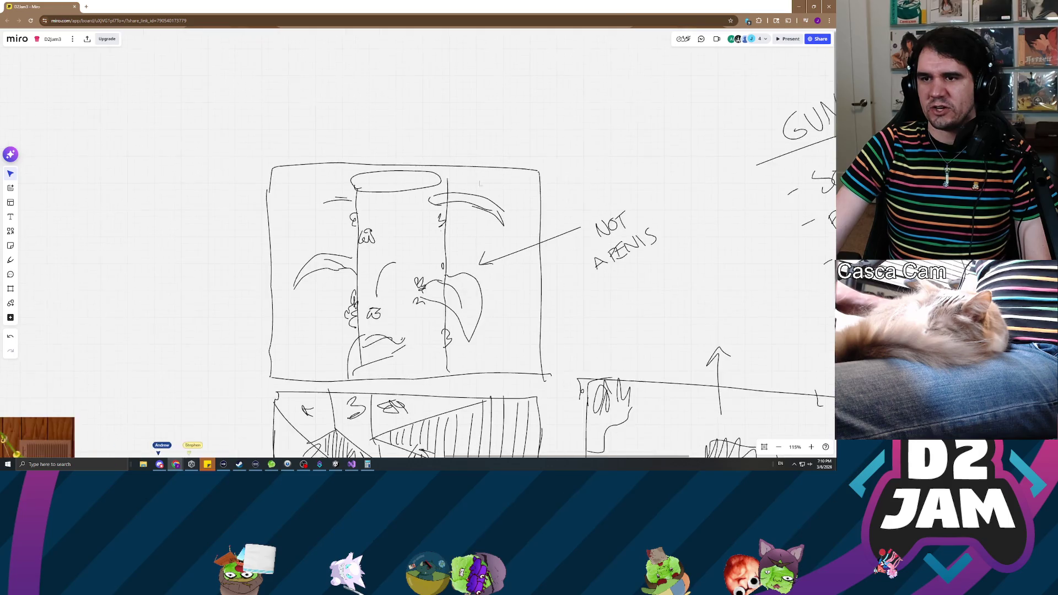
pyautogui.click(798, 7)
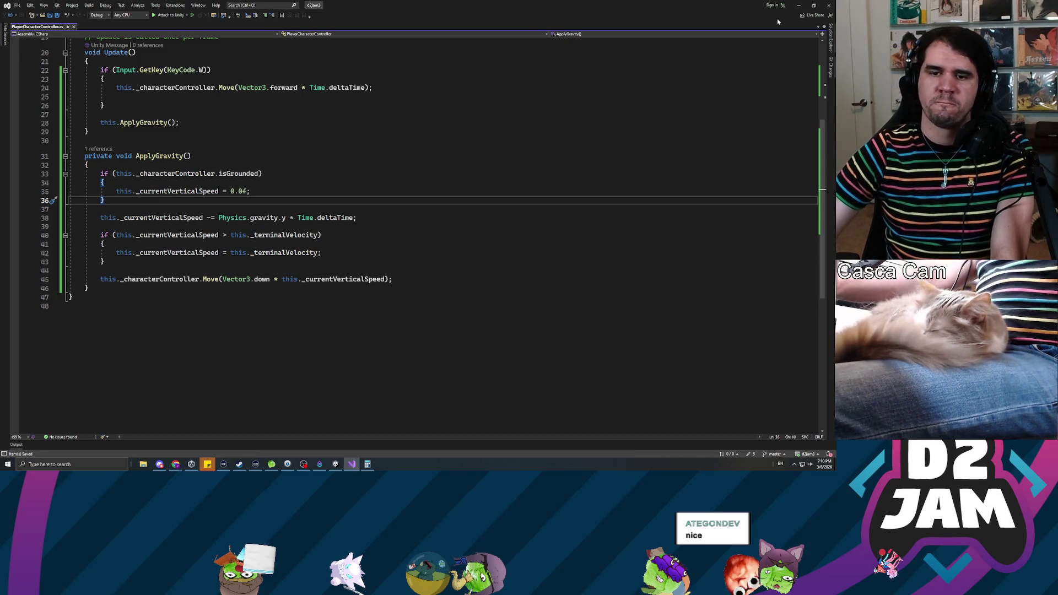
# - Insert 'float accelerationAmount = Physics.gravity.y * Time.deltaTime;' above the vertical speed update
pyautogui.moveTo(218, 217)
pyautogui.mouseDown()
pyautogui.moveTo(322, 219)
pyautogui.moveTo(100, 226)
pyautogui.mouseUp()
pyautogui.click(357, 217)
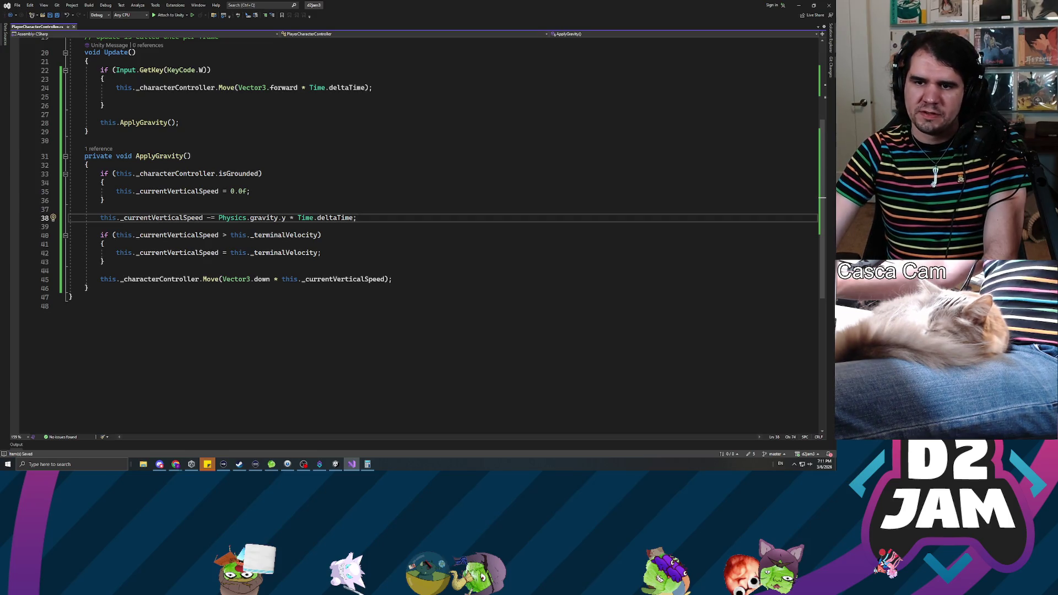
pyautogui.press('Up')
pyautogui.press('Return')
pyautogui.press('Return')
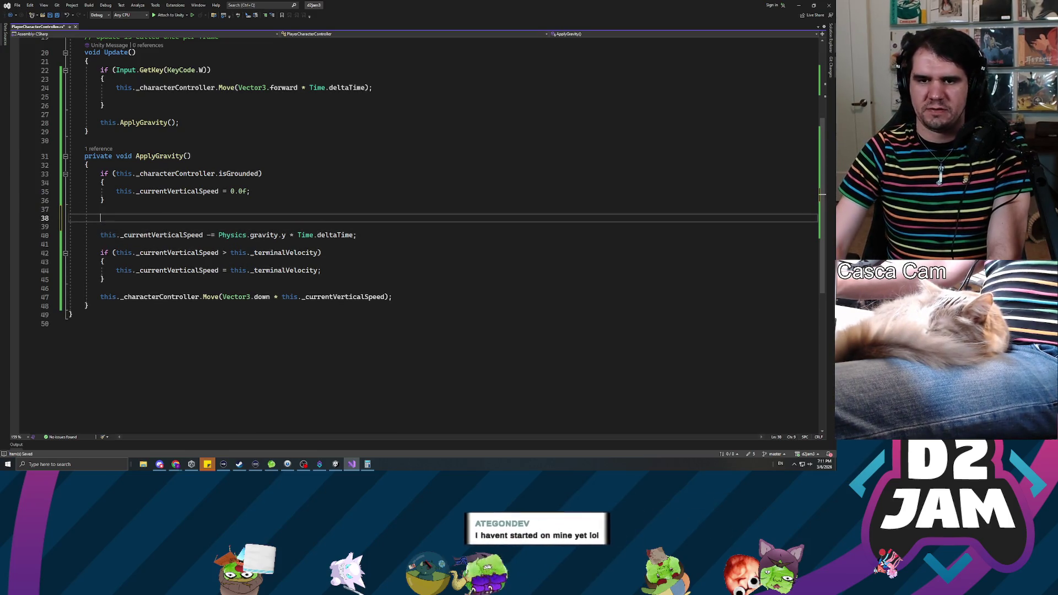
pyautogui.press('Up')
pyautogui.write('float accelerationAmount =')
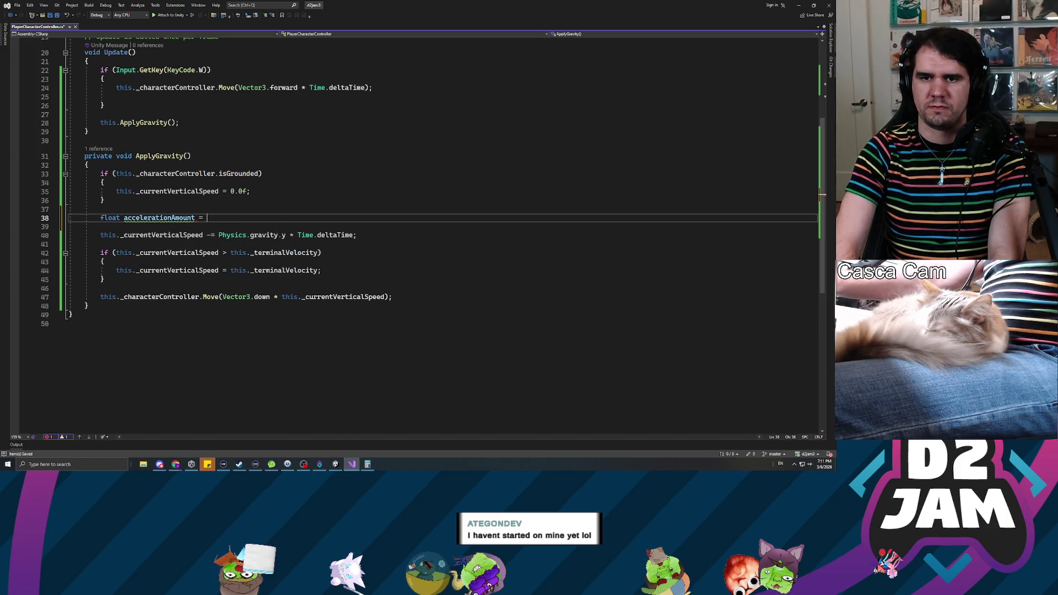
pyautogui.write('PhysicMaterial')
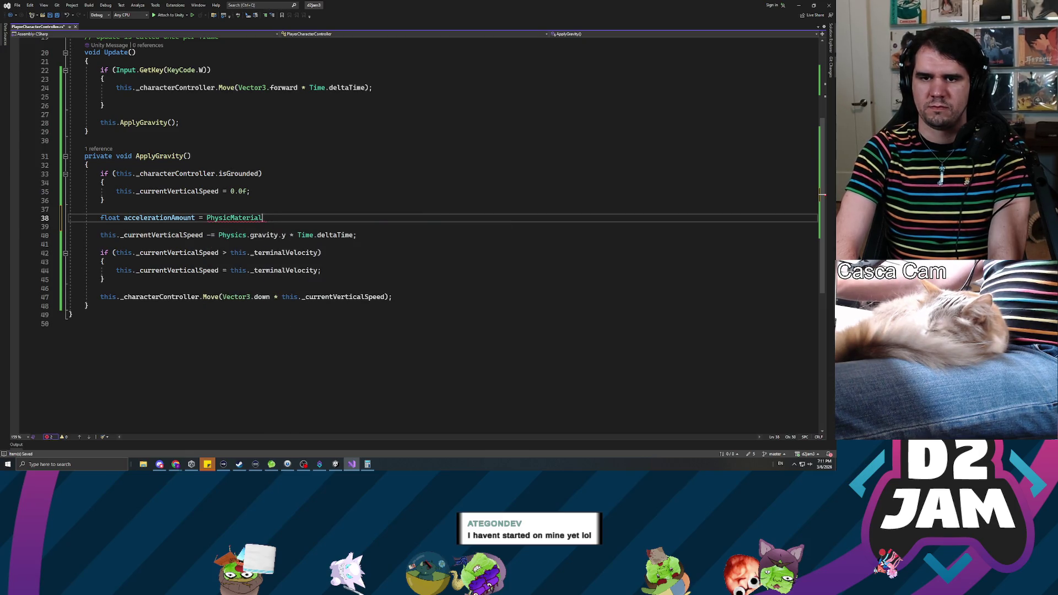
pyautogui.press('BackSpace')
pyautogui.press('BackSpace')
pyautogui.press('BackSpace')
pyautogui.press('BackSpace')
pyautogui.press('BackSpace')
pyautogui.press('BackSpace')
pyautogui.press('BackSpace')
pyautogui.press('BackSpace')
pyautogui.write('s.gra')
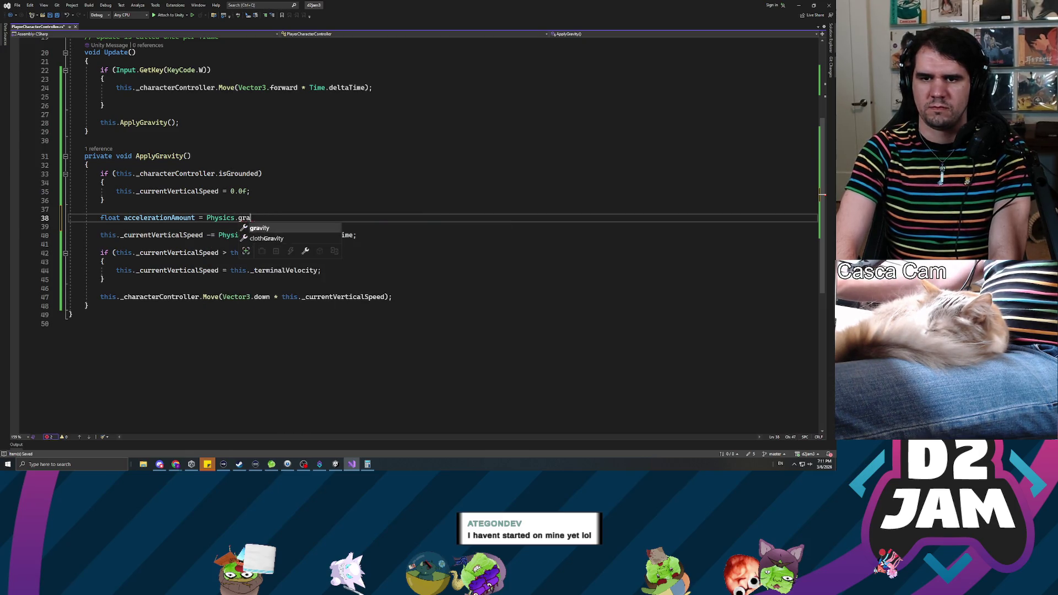
pyautogui.write('vity.y * Time.deltaTime;')
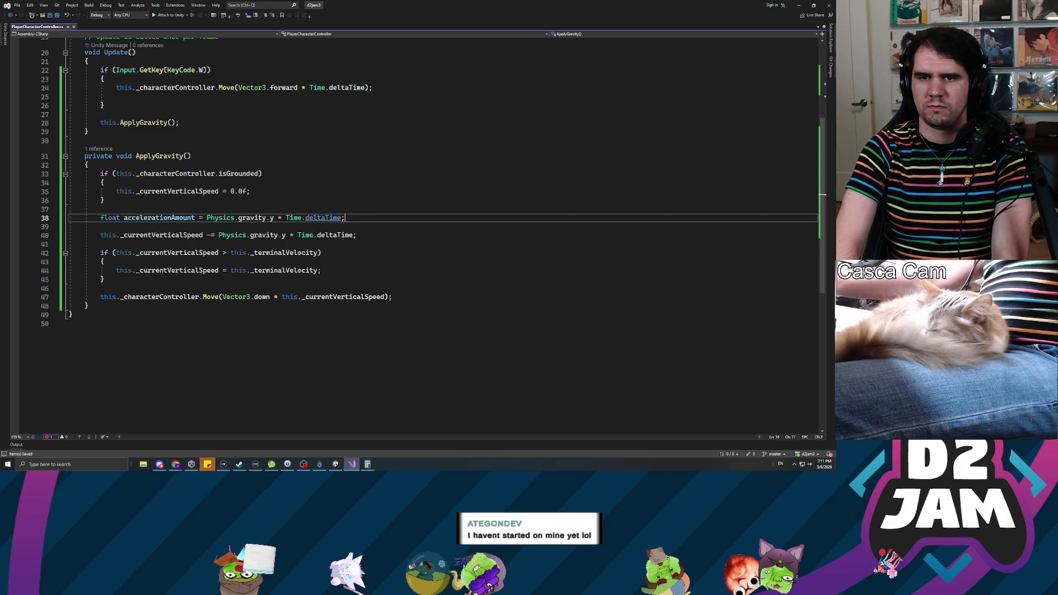
pyautogui.click(346, 235)
# - Add 'this._currentVerticalSpeed -= accelerationAmount;' on a new line below the accelerationAmount variable
pyautogui.click(100, 226)
pyautogui.press('Return')
pyautogui.press('Return')
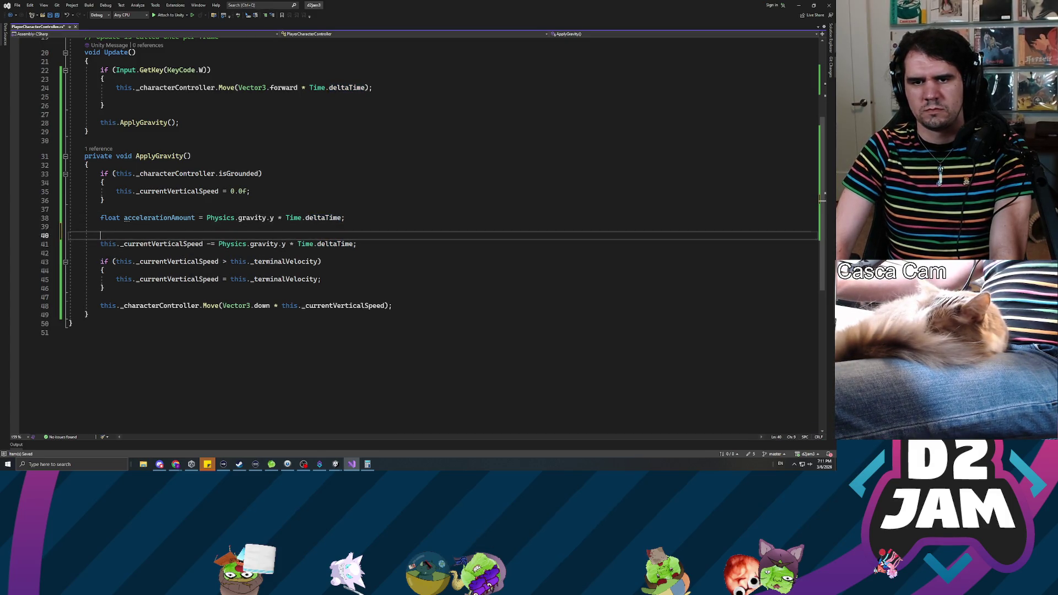
pyautogui.press('Up')
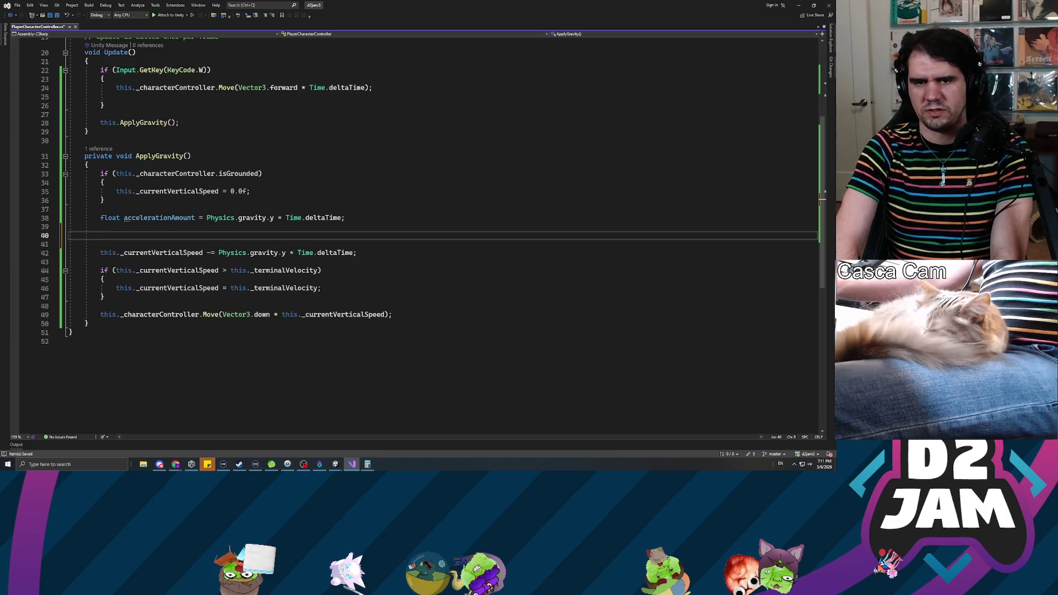
pyautogui.write('this._currentVerticalSpeed')
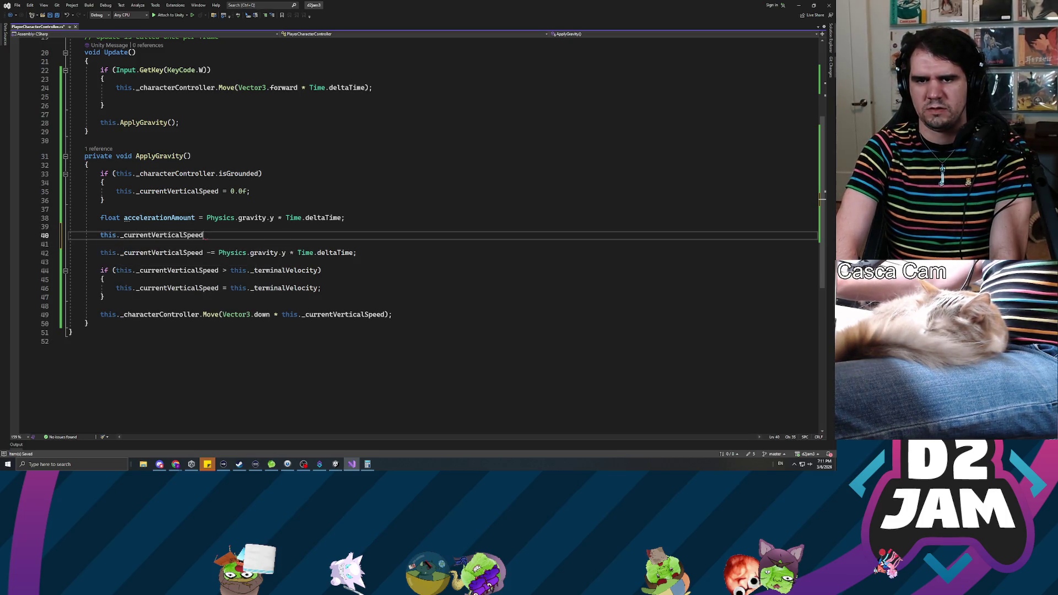
pyautogui.write(' -= ')
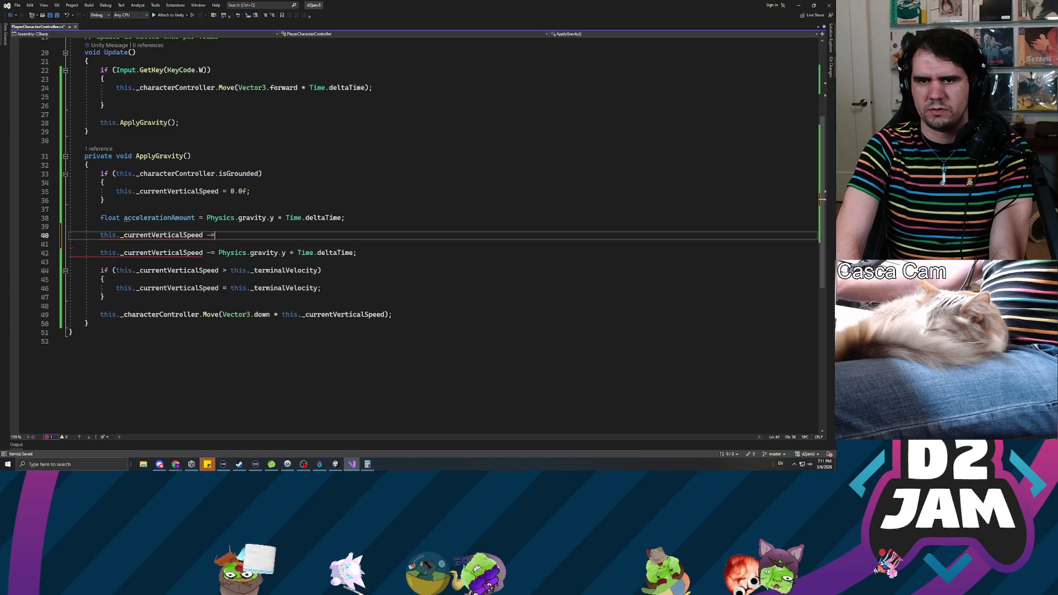
pyautogui.write('accele')
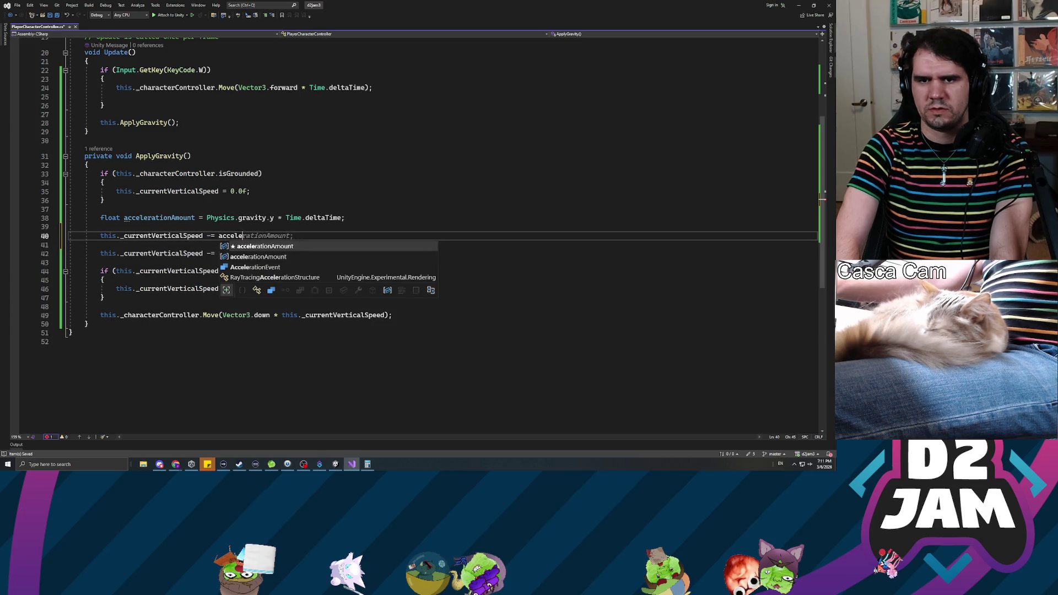
pyautogui.write('rationAmount;')
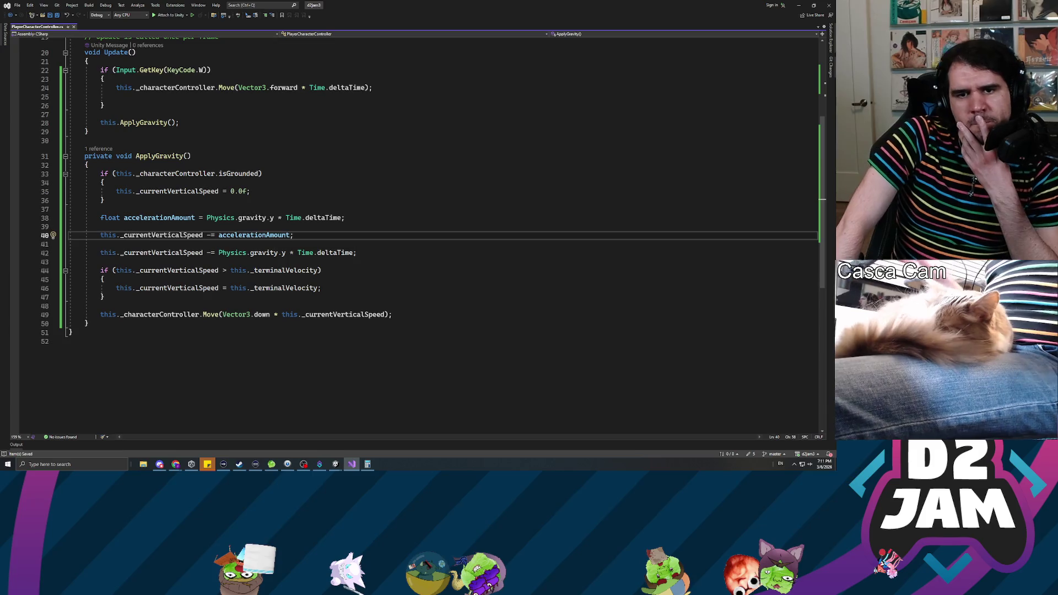
# - Inspect line 38 and select the Time.deltaTime factor following Physics.gravity.y
pyautogui.click(246, 218)
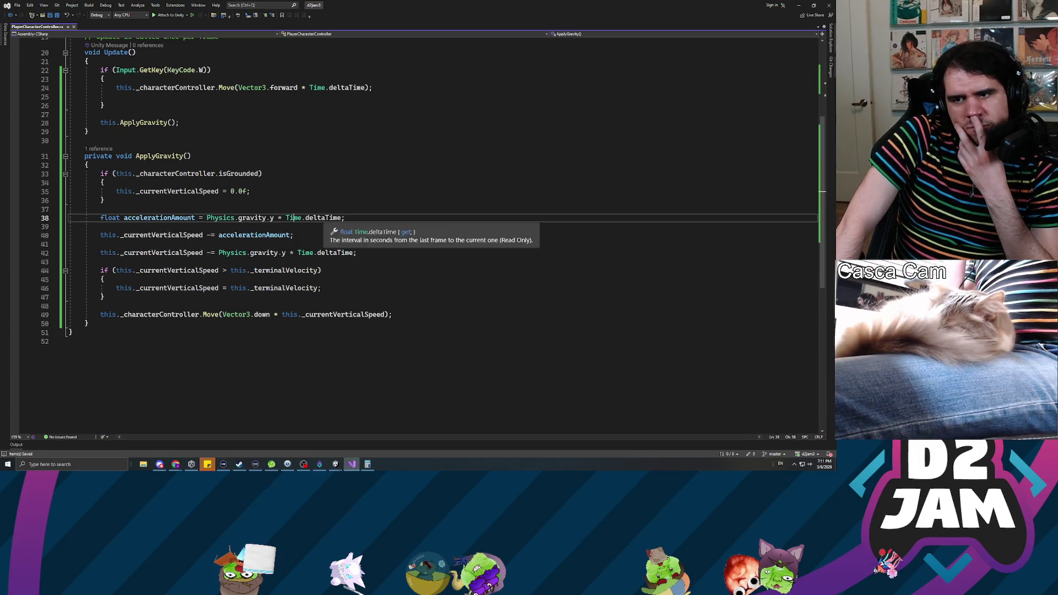
pyautogui.click(199, 218)
pyautogui.click(211, 218)
pyautogui.click(267, 217)
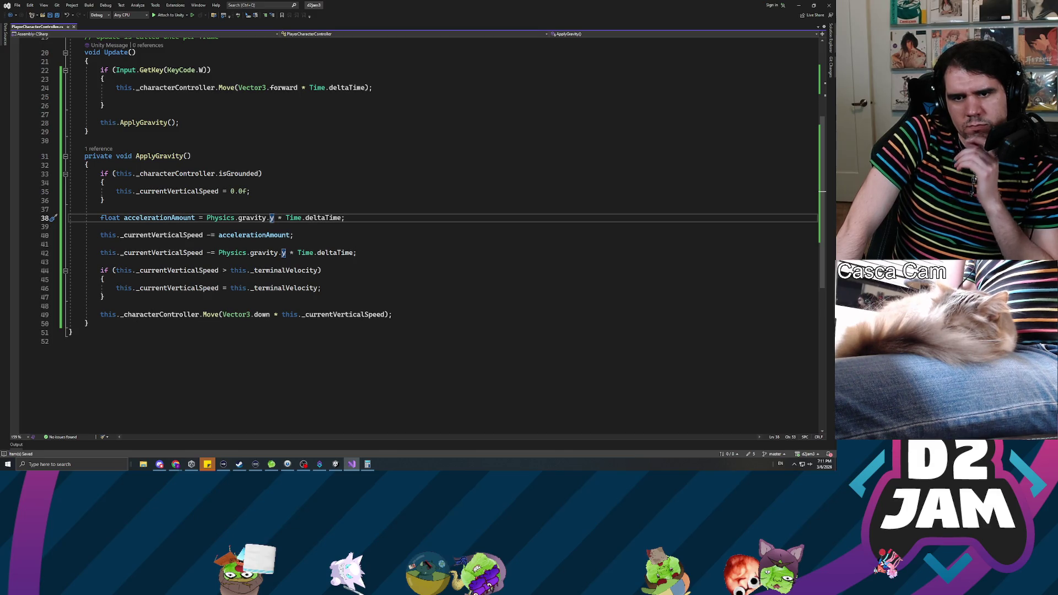
pyautogui.hotkey('shift', 'End')
# - Trim line 38 to Physics.gravity.y and multiply accelerationAmount by Time.deltaTime on line 40
pyautogui.press('Delete')
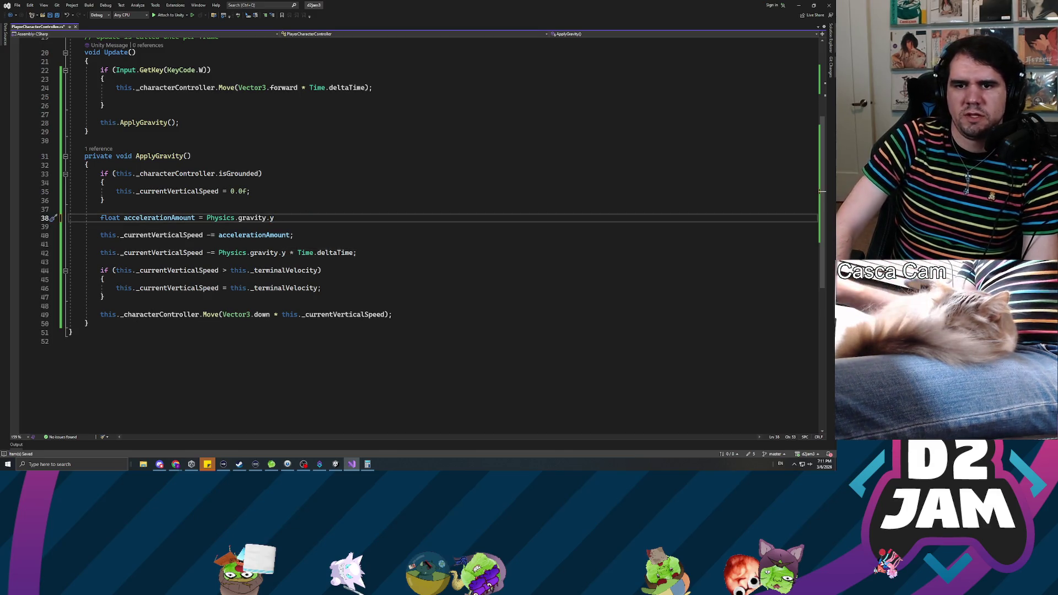
pyautogui.write(';')
pyautogui.click(285, 235)
pyautogui.press('Right')
pyautogui.press('Right')
pyautogui.write('* ')
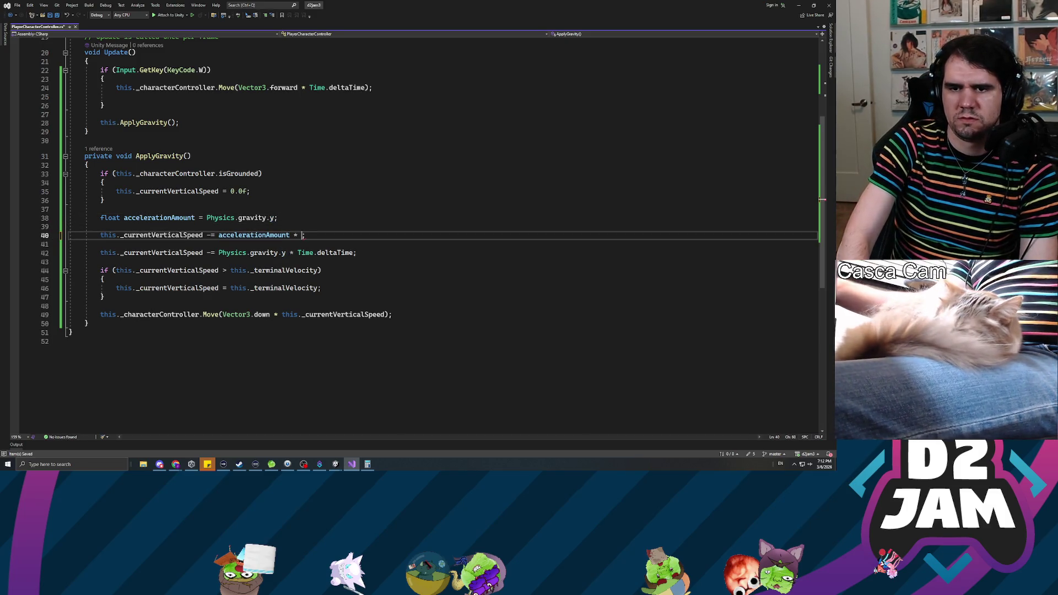
pyautogui.write('Time.deltaTime')
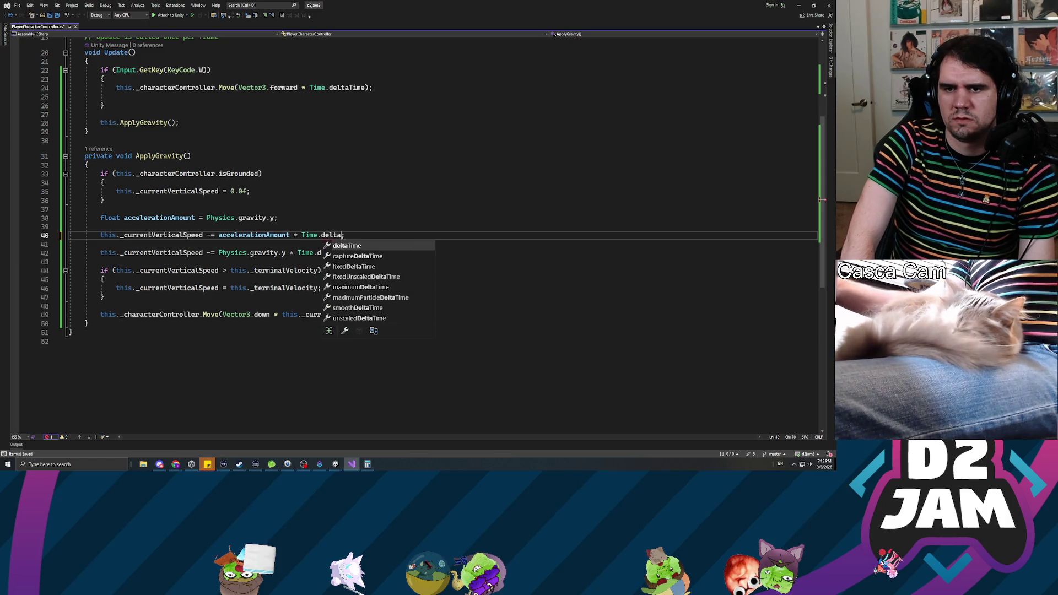
# - Delete the duplicate gravity subtraction line and the leftover blank lines from ApplyGravity
pyautogui.click(214, 218)
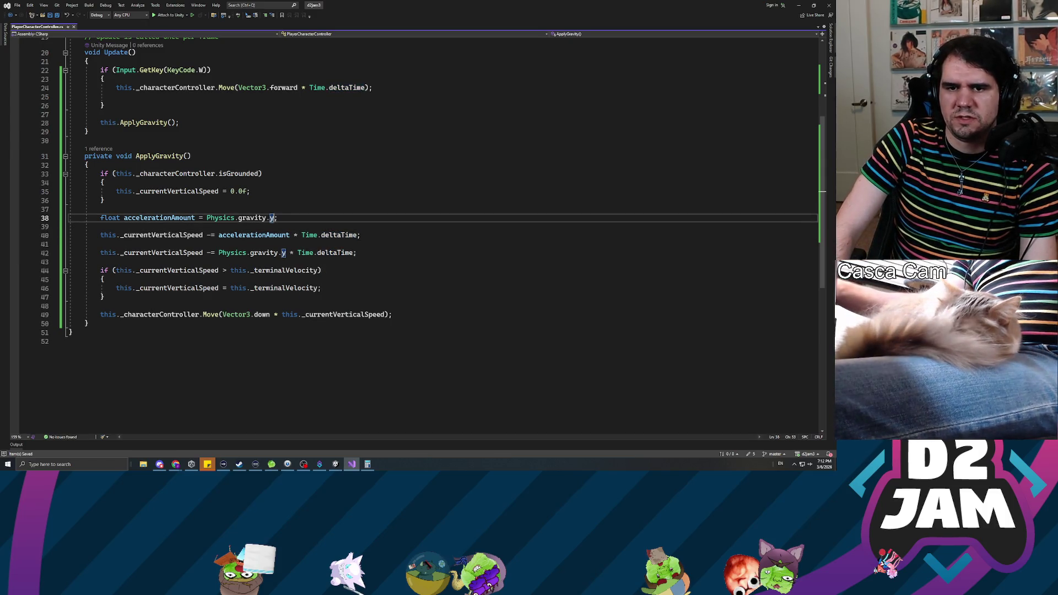
pyautogui.click(163, 235)
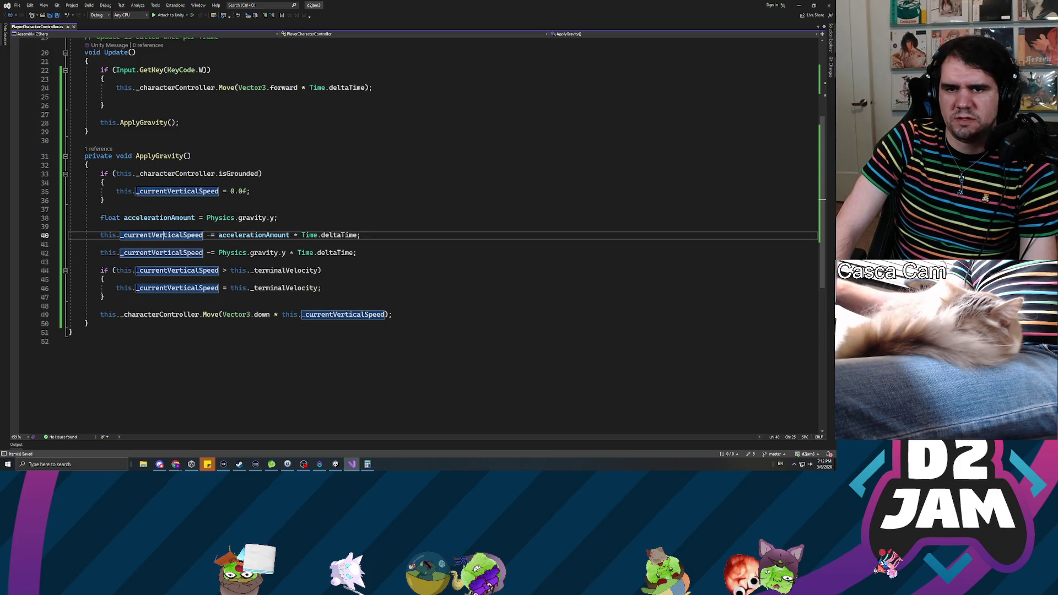
pyautogui.click(231, 235)
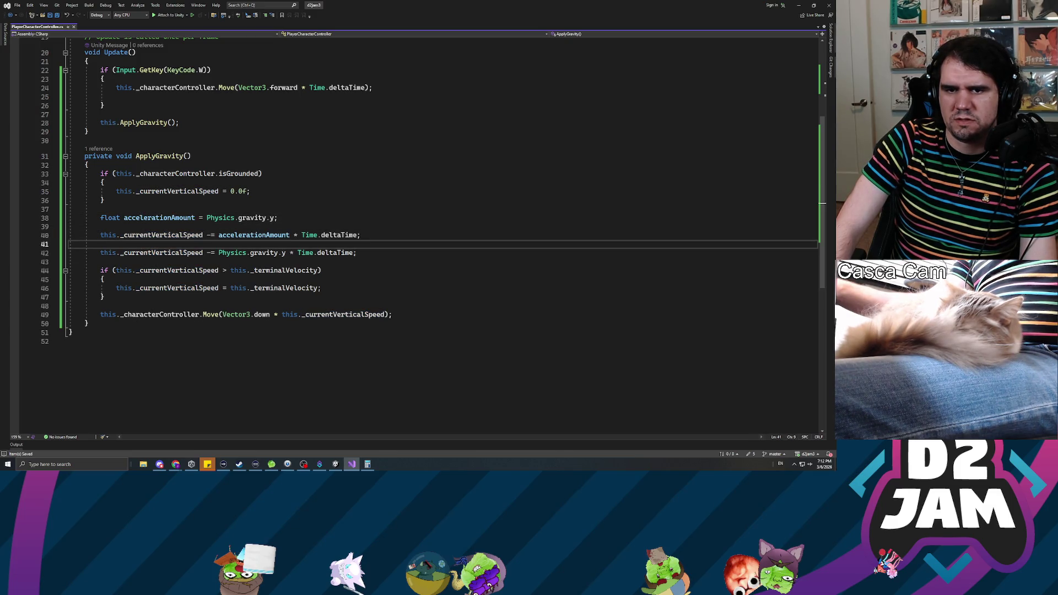
pyautogui.press('Down')
pyautogui.hotkey('shift', 'End')
pyautogui.press('Delete')
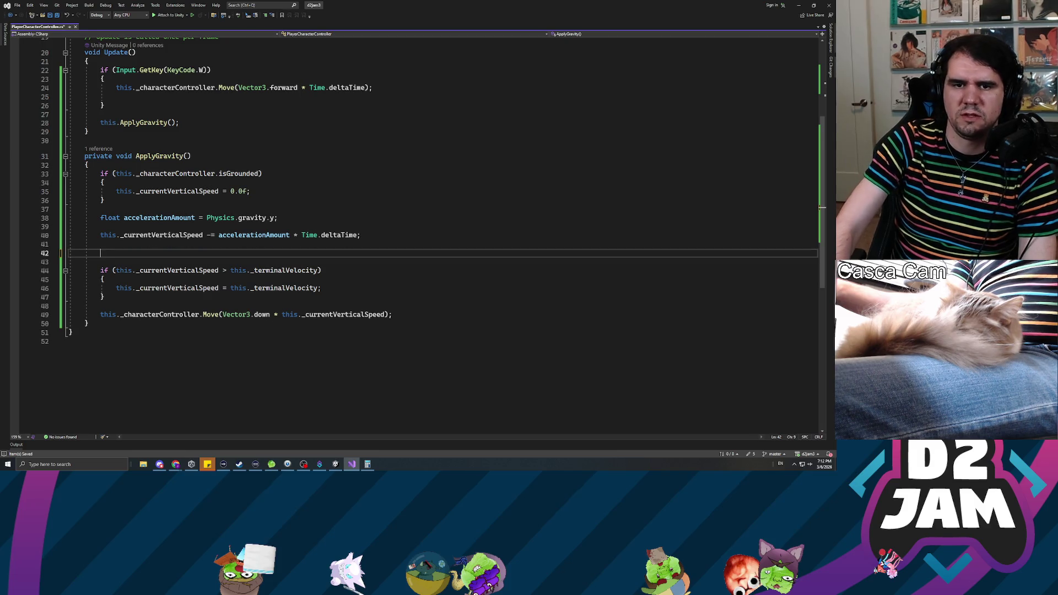
pyautogui.press('Delete')
pyautogui.press('Delete')
# - Review the terminal velocity check and every use of _currentVerticalSpeed
pyautogui.press('End')
pyautogui.press('Left')
pyautogui.press('Left')
pyautogui.press('Left')
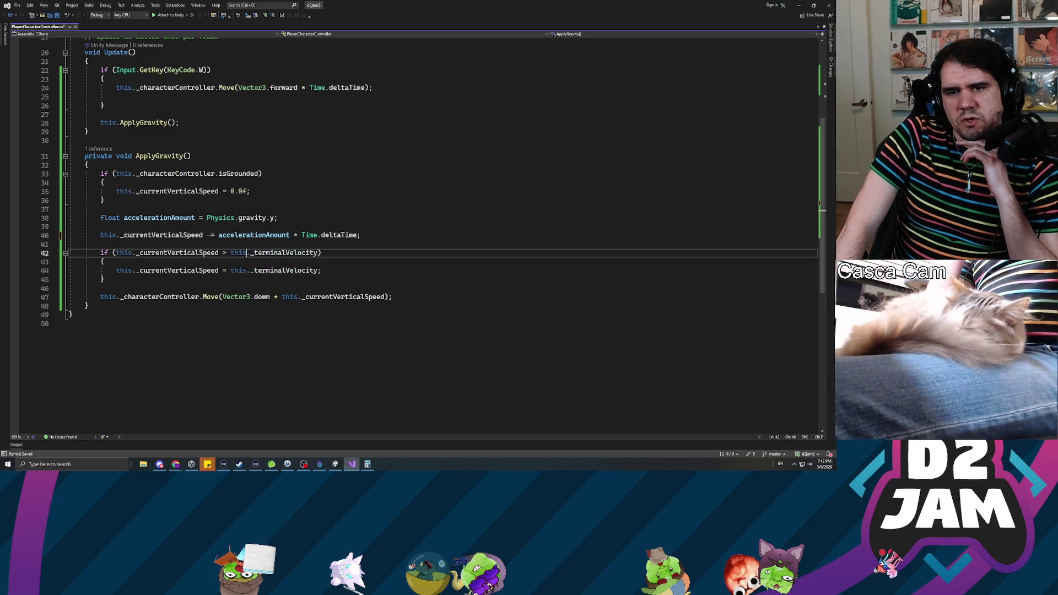
pyautogui.press('Left')
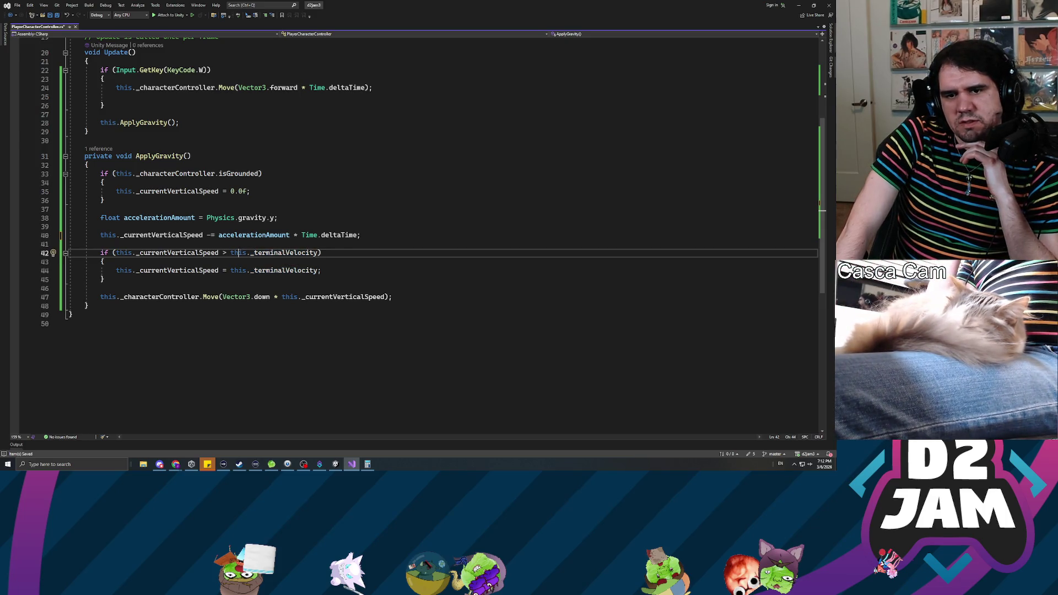
pyautogui.press('Up')
pyautogui.press('Up')
pyautogui.press('Left')
pyautogui.press('Left')
pyautogui.press('Left')
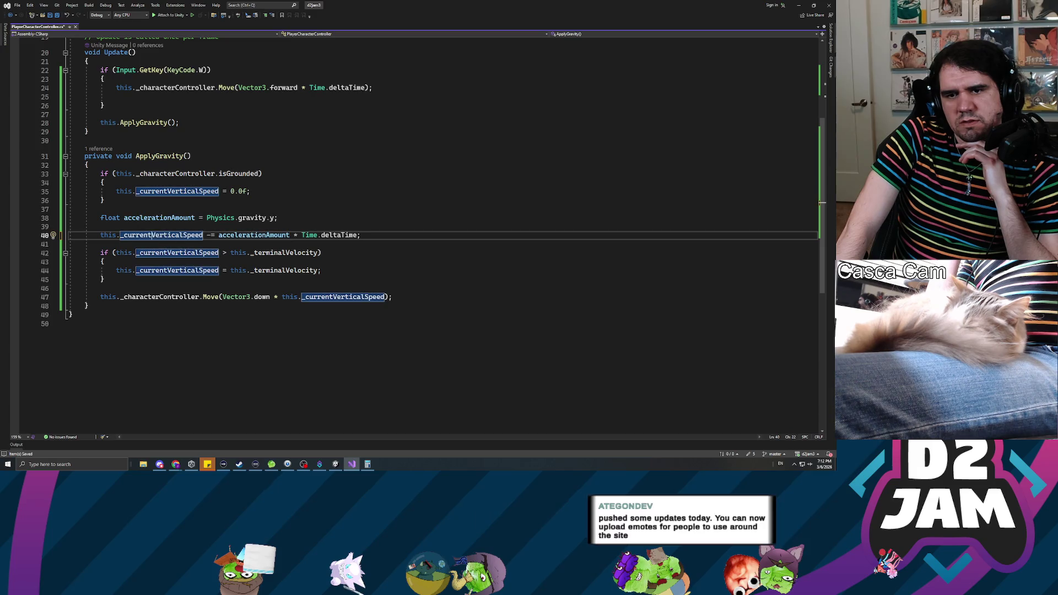
pyautogui.press('Right')
pyautogui.press('Right')
pyautogui.press('Right')
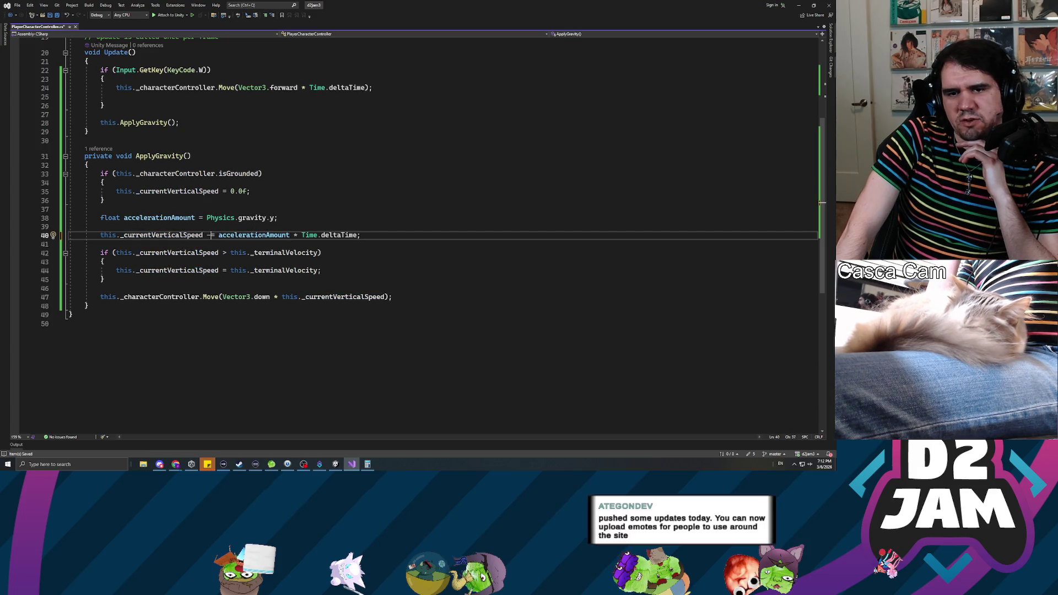
pyautogui.press('Down')
pyautogui.press('Down')
pyautogui.press('Down')
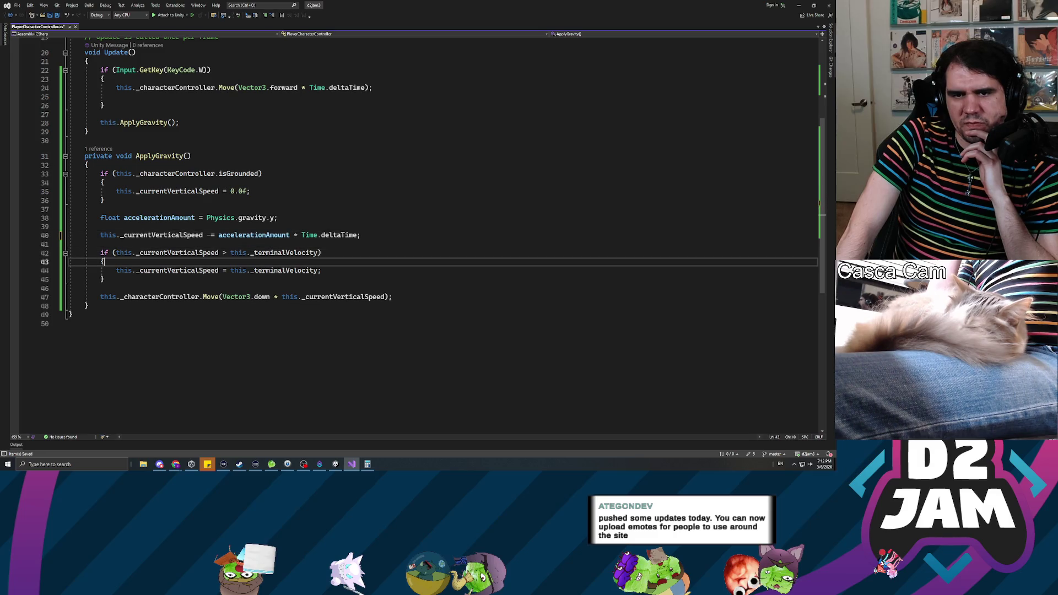
pyautogui.press('Up')
pyautogui.press('Up')
pyautogui.press('Up')
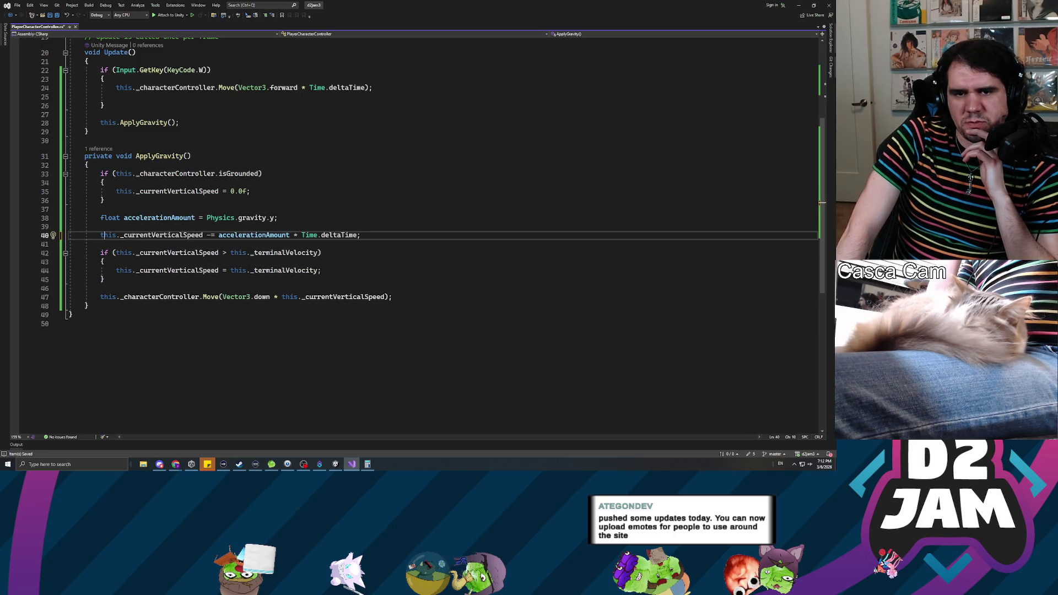
pyautogui.doubleClick(162, 235)
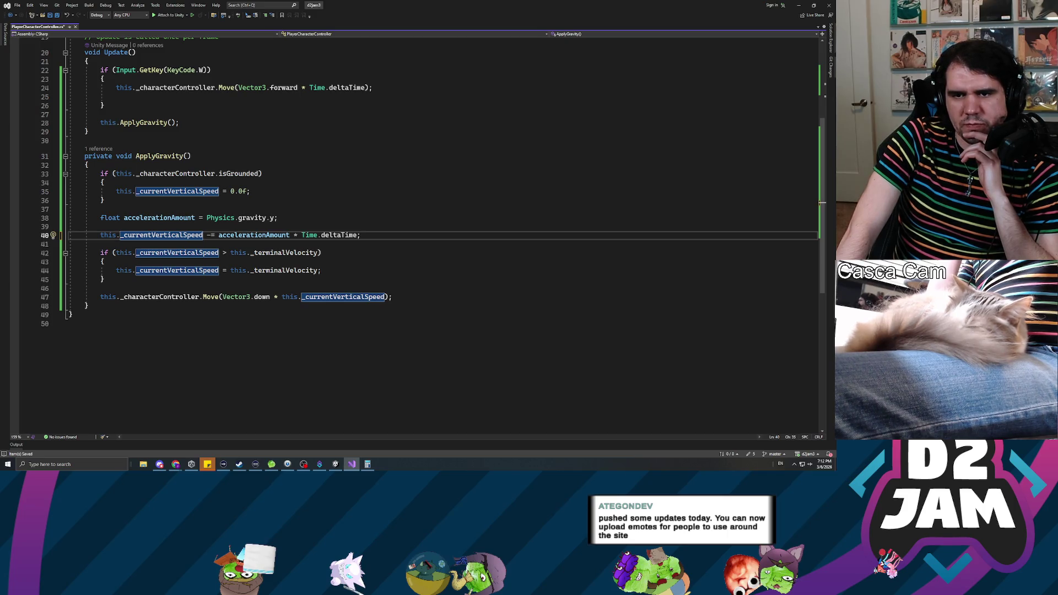
# - Append * Time.deltaTime to the accelerationAmount declaration on line 38, then switch to Unity
pyautogui.press('Up')
pyautogui.press('Up')
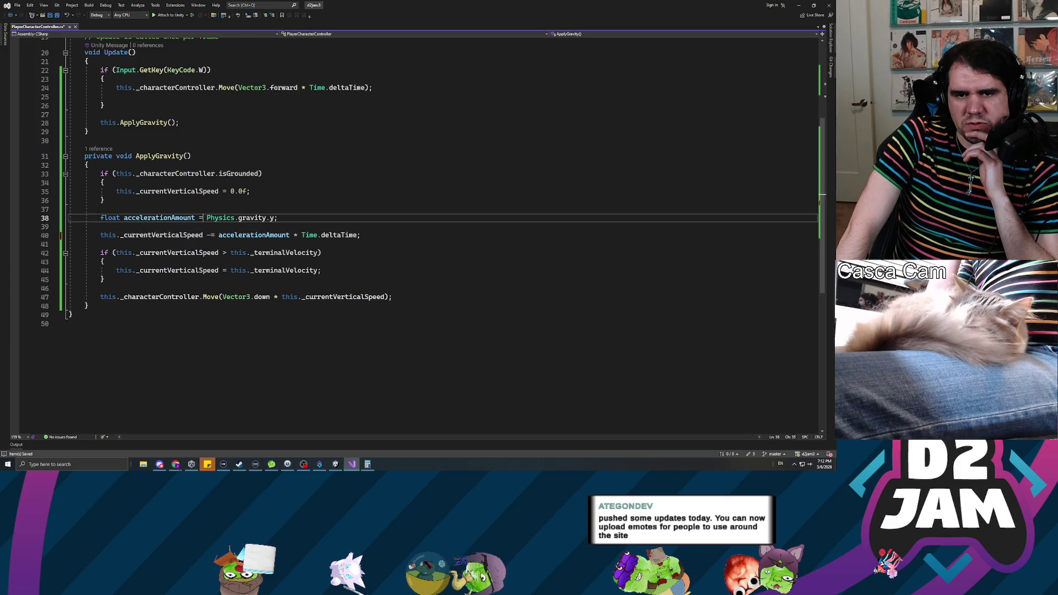
pyautogui.press('Left')
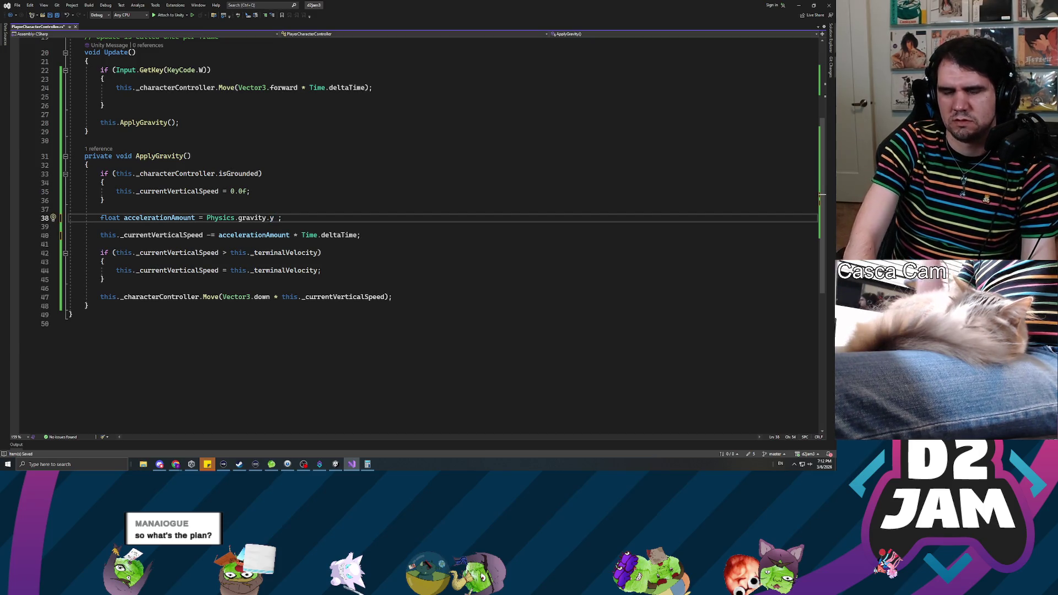
pyautogui.write('* Time.delta')
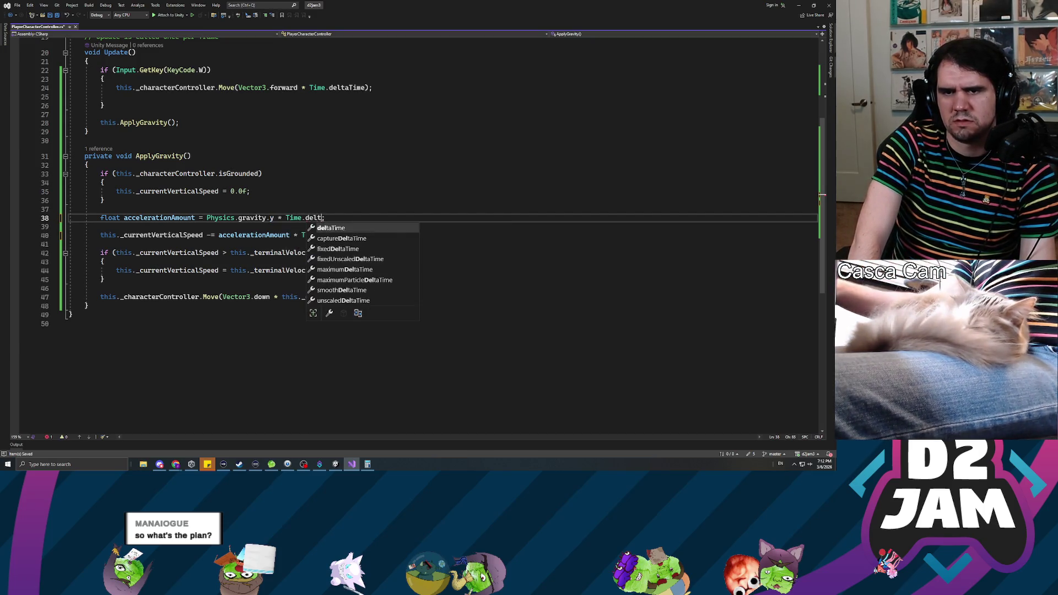
pyautogui.press('Tab')
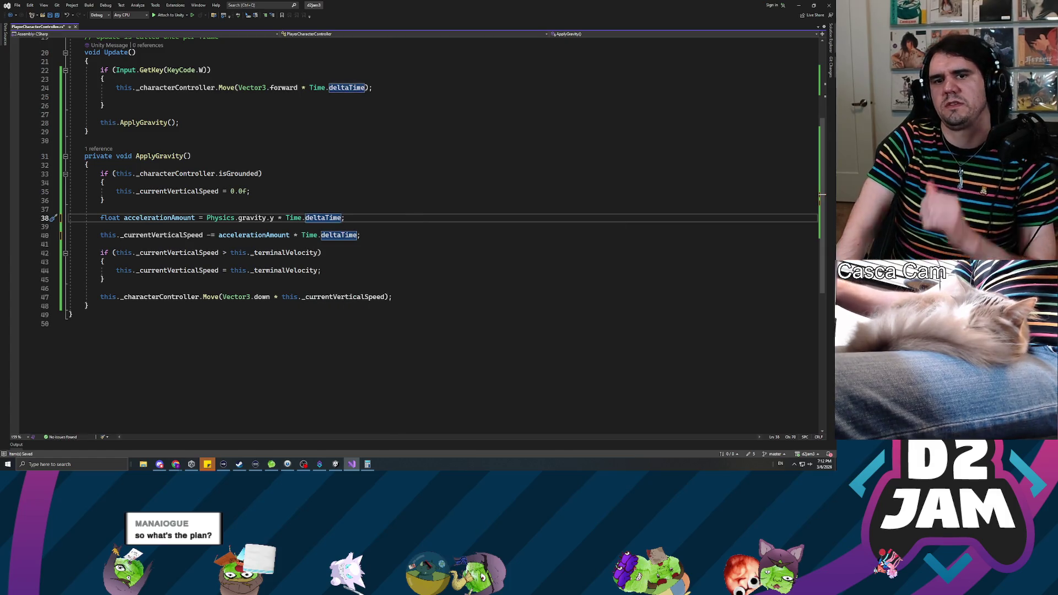
pyautogui.click(306, 218)
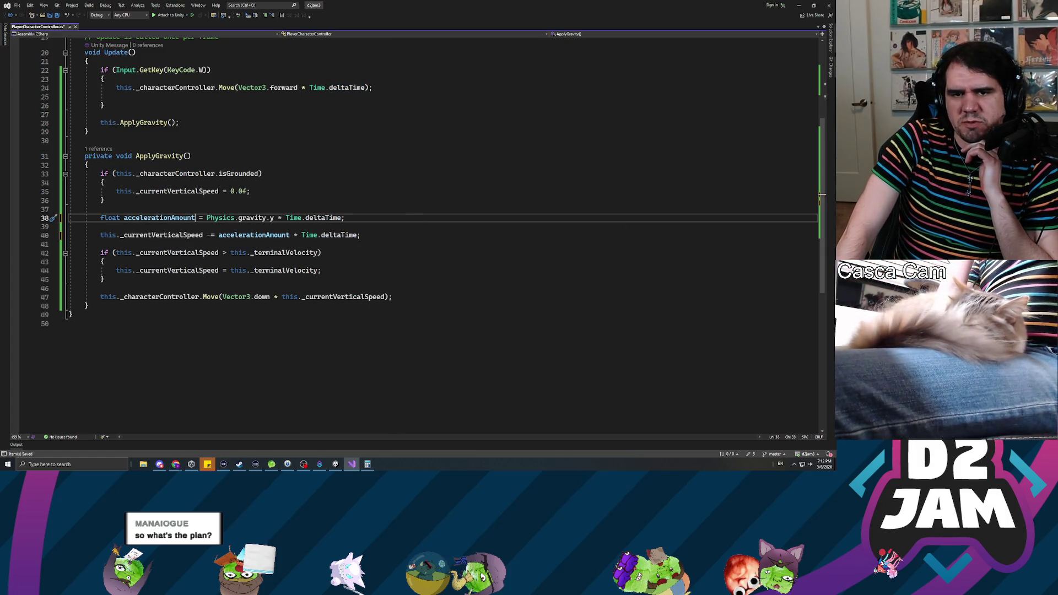
pyautogui.press('Down')
pyautogui.click(108, 235)
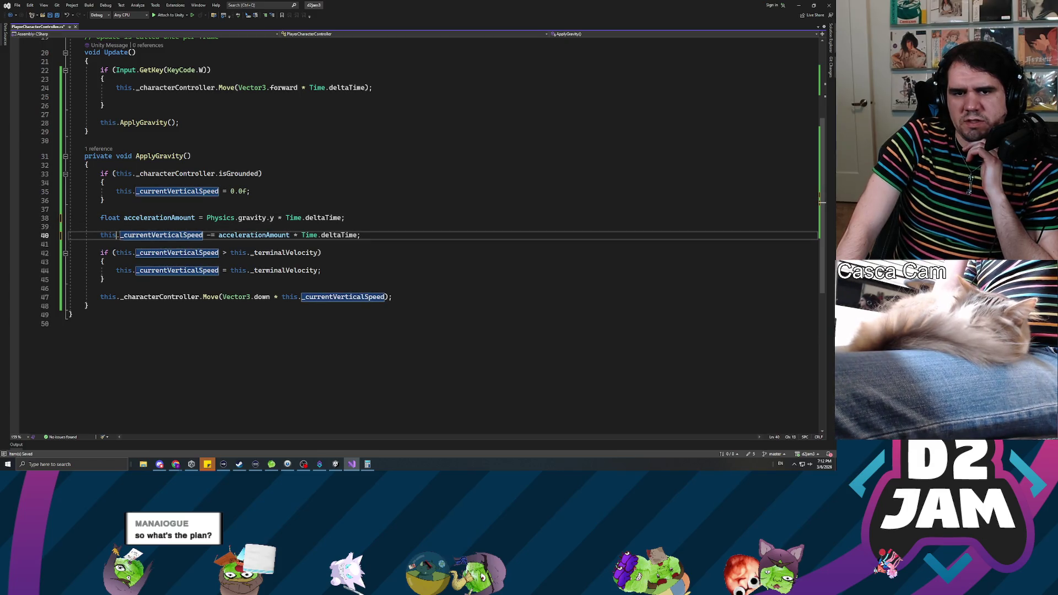
pyautogui.click(245, 235)
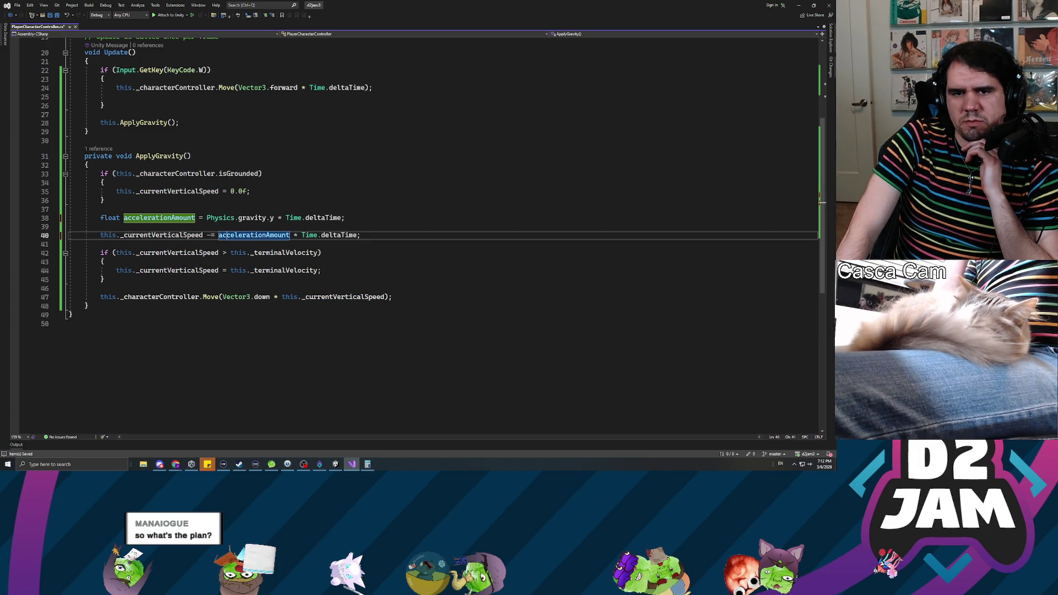
pyautogui.click(187, 234)
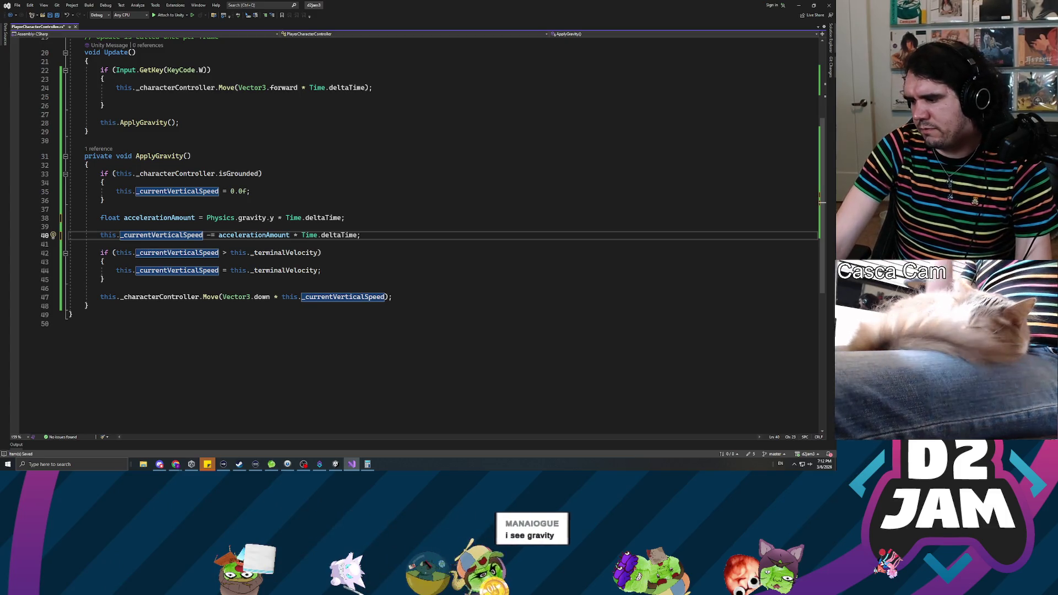
pyautogui.hotkey('alt', 'Tab')
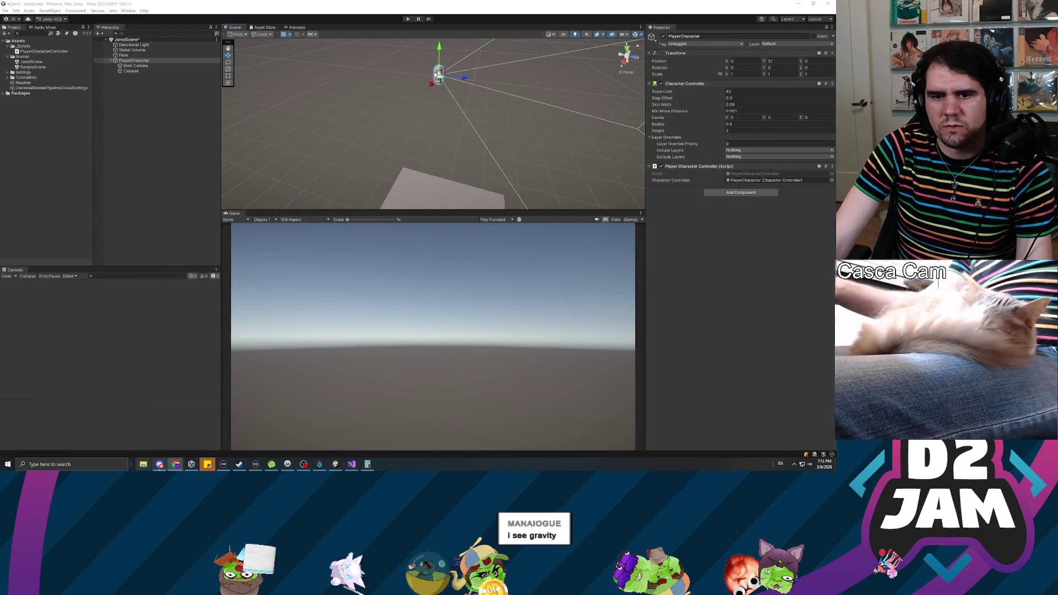
# - Pan across the Miro sketches, minimize Chrome, and return to the script in Visual Studio
pyautogui.moveTo(176, 464)
pyautogui.click(69, 436)
pyautogui.moveTo(364, 310)
pyautogui.mouseDown()
pyautogui.moveTo(317, 178)
pyautogui.moveTo(382, 236)
pyautogui.moveTo(378, 259)
pyautogui.mouseUp()
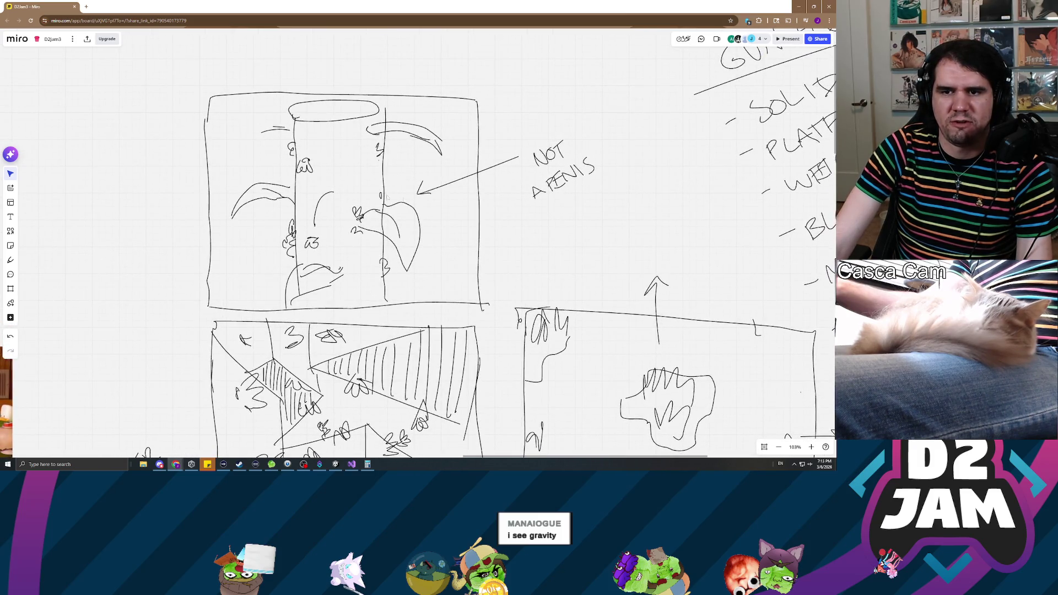
pyautogui.moveTo(378, 151)
pyautogui.mouseDown()
pyautogui.moveTo(346, 223)
pyautogui.moveTo(363, 129)
pyautogui.moveTo(389, 135)
pyautogui.mouseUp()
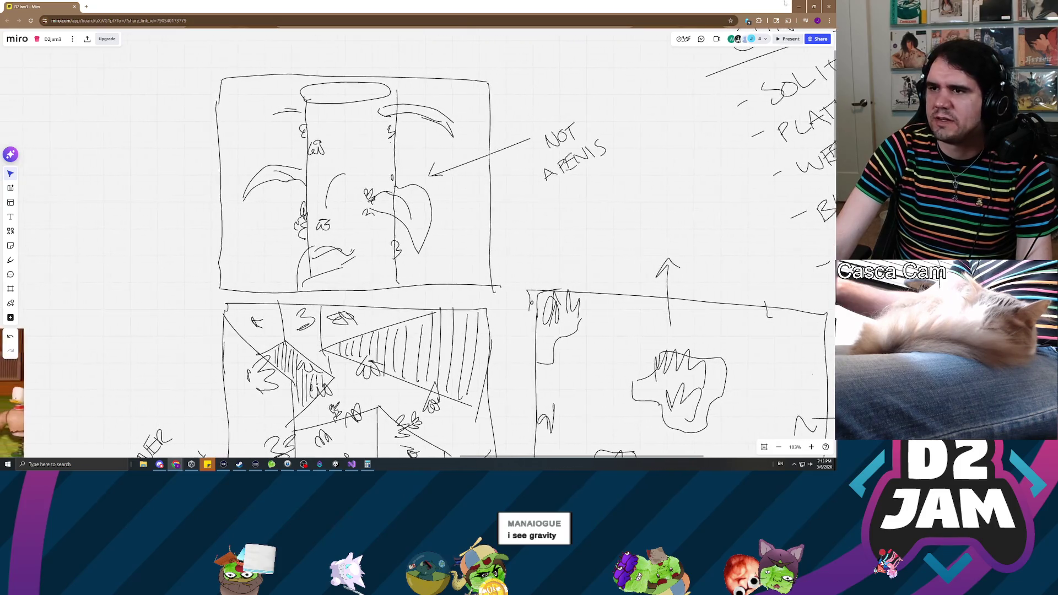
pyautogui.click(797, 8)
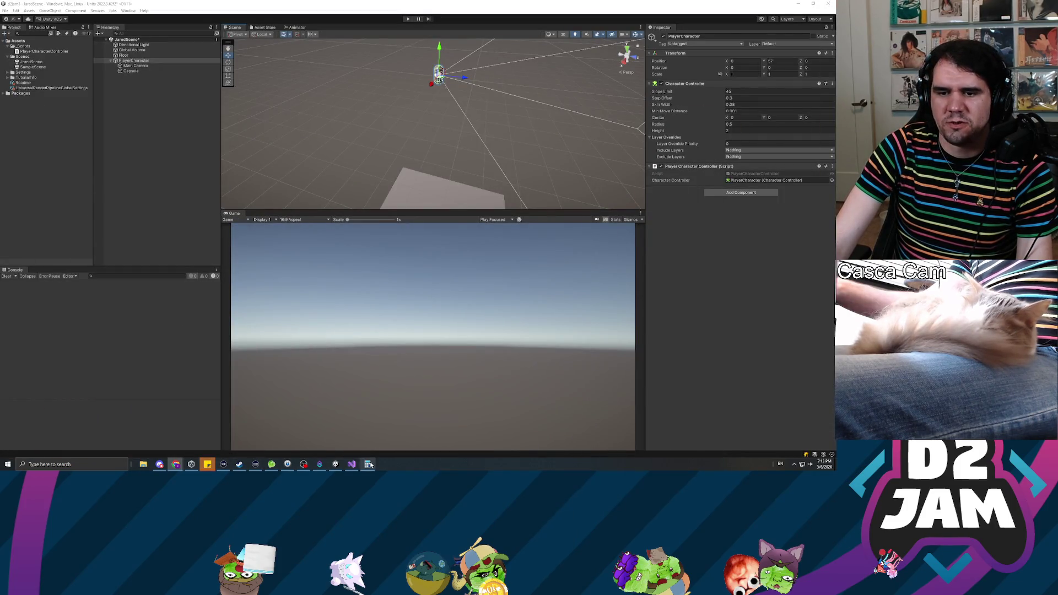
pyautogui.click(351, 464)
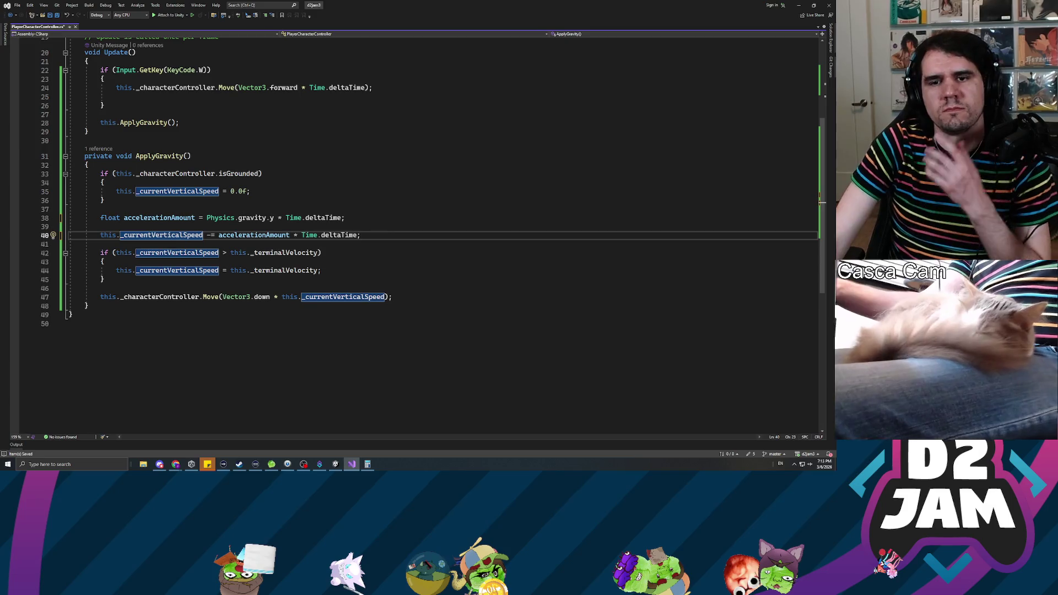
# - Scroll through ApplyGravity, checking code actions and uses of _currentVerticalSpeed
pyautogui.scroll(-2, 254, 237)
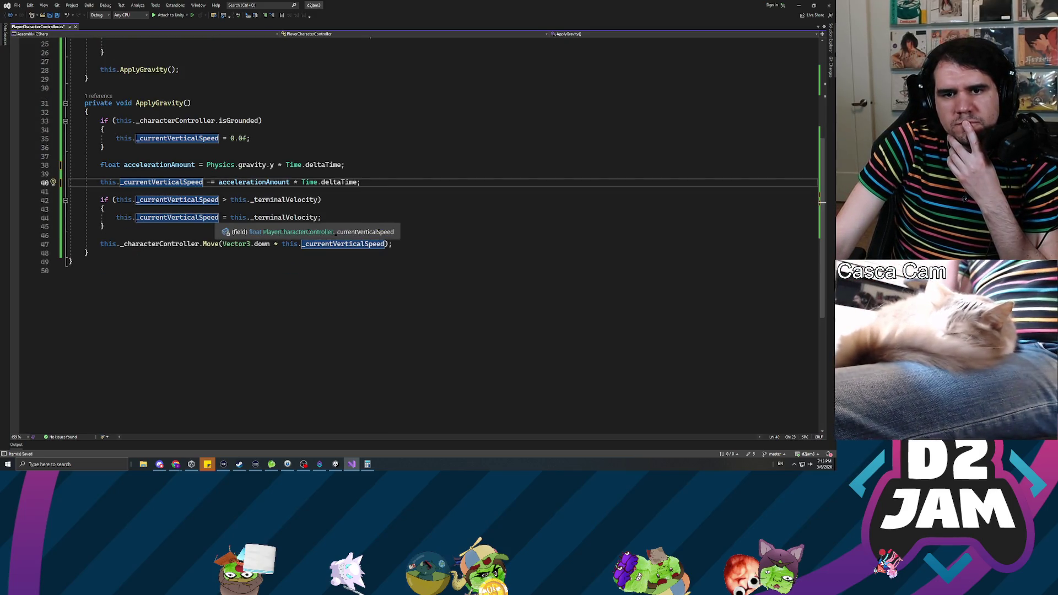
pyautogui.click(189, 182)
pyautogui.hotkey('shift', 'F10')
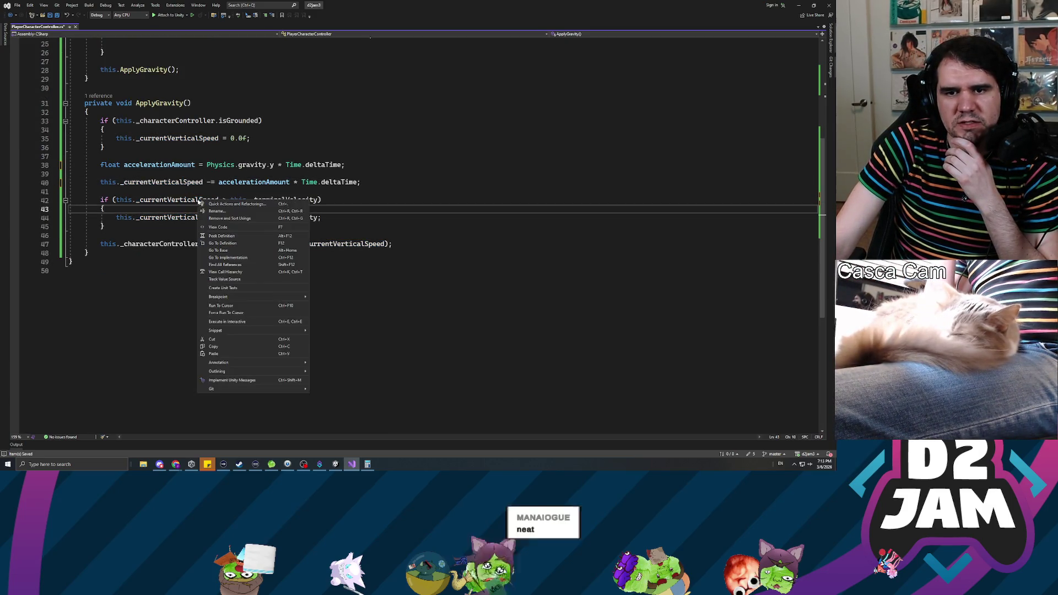
pyautogui.press('Escape')
pyautogui.click(101, 191)
pyautogui.scroll(-1, 432, 185)
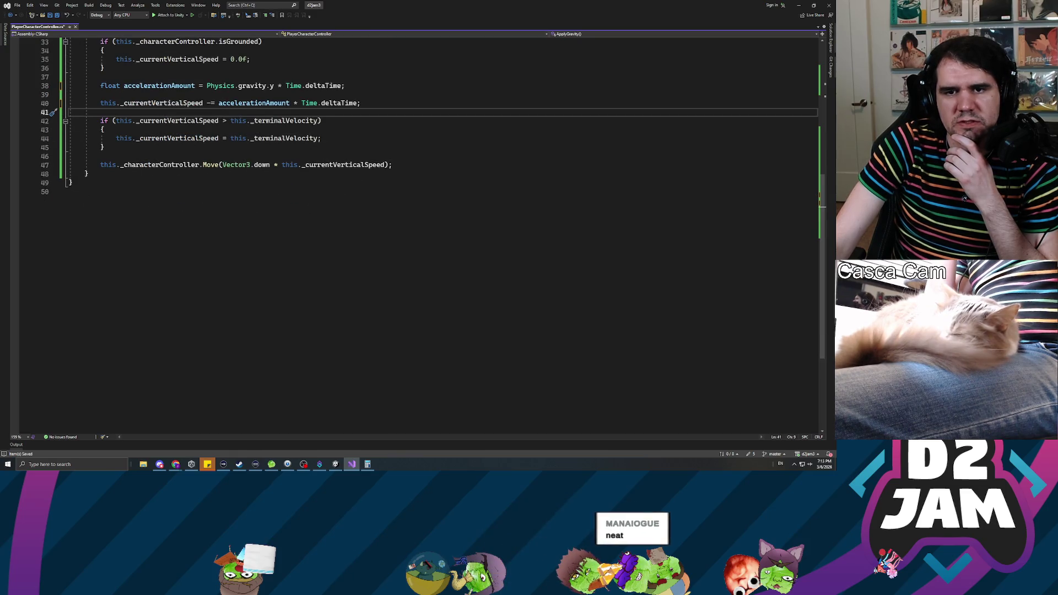
pyautogui.click(345, 137)
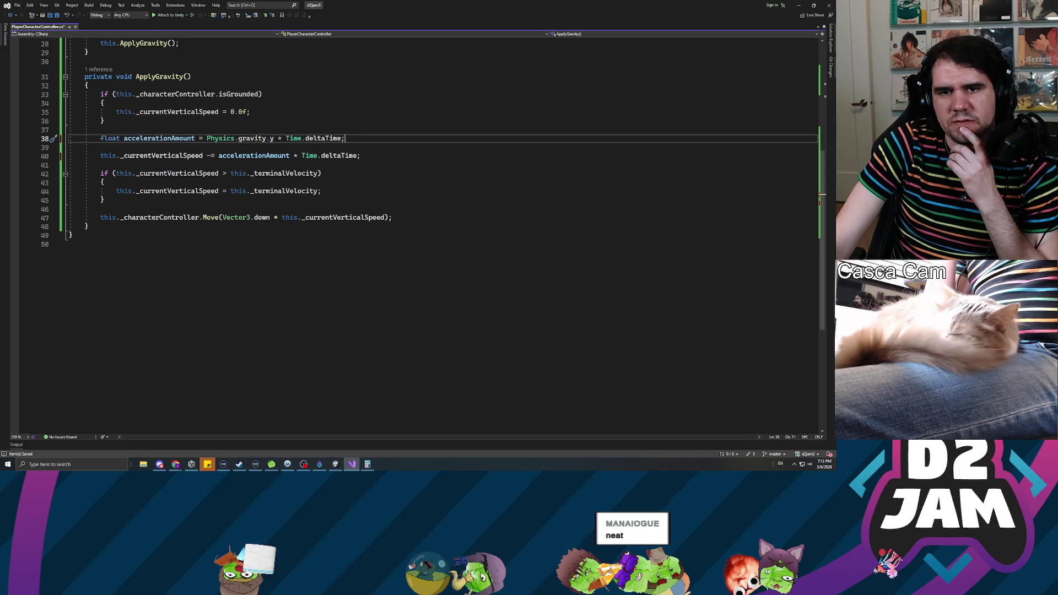
pyautogui.click(203, 155)
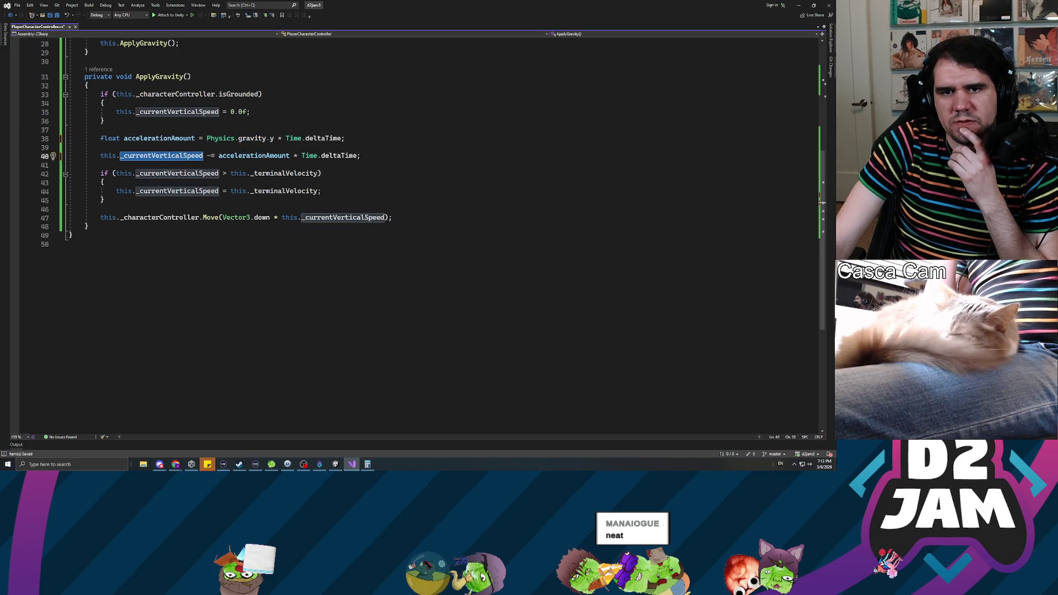
pyautogui.scroll(3, 202, 156)
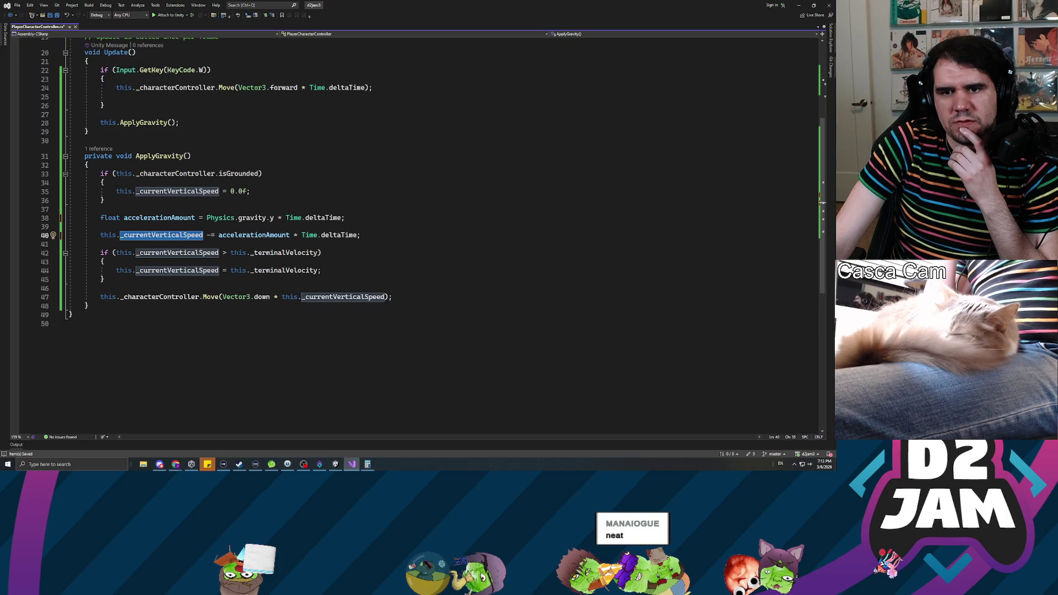
# - Delete the trailing ' * Time.deltaTime' on line 40 so speed subtracts accelerationAmount alone
pyautogui.click(289, 236)
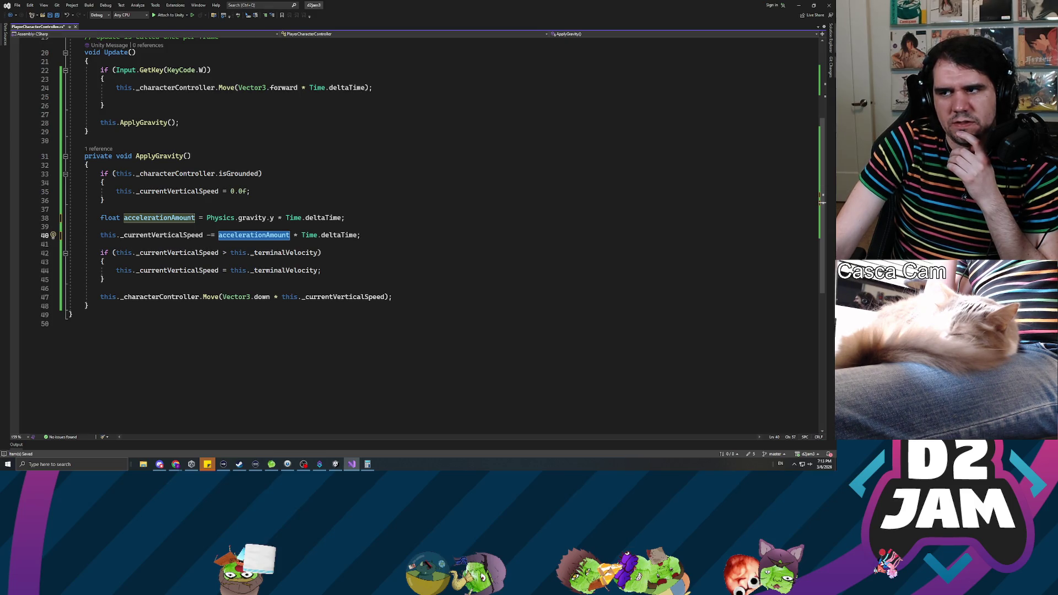
pyautogui.click(294, 235)
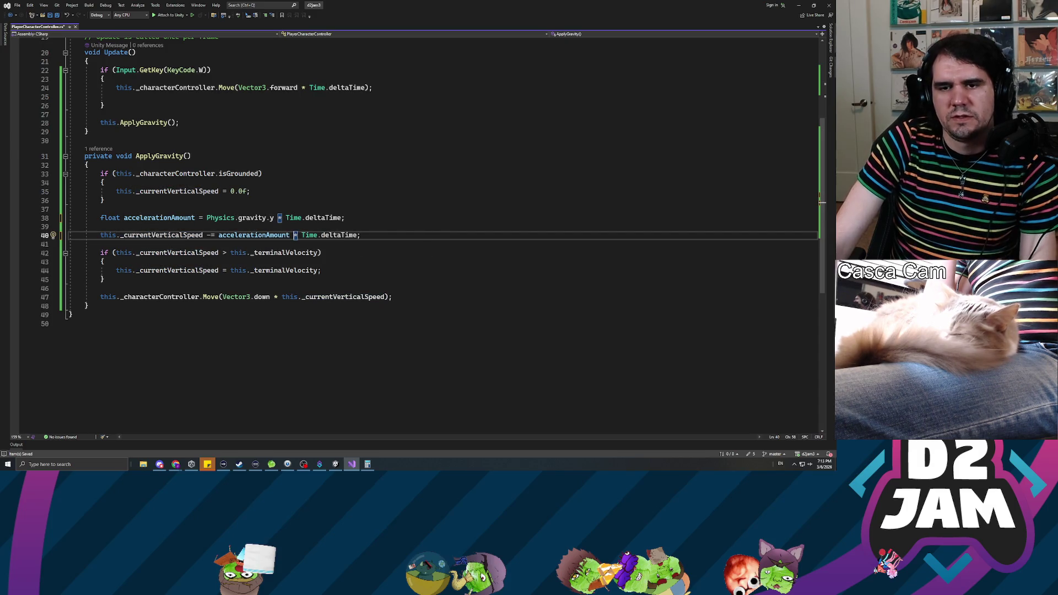
pyautogui.moveTo(291, 235); pyautogui.dragTo(359, 236)
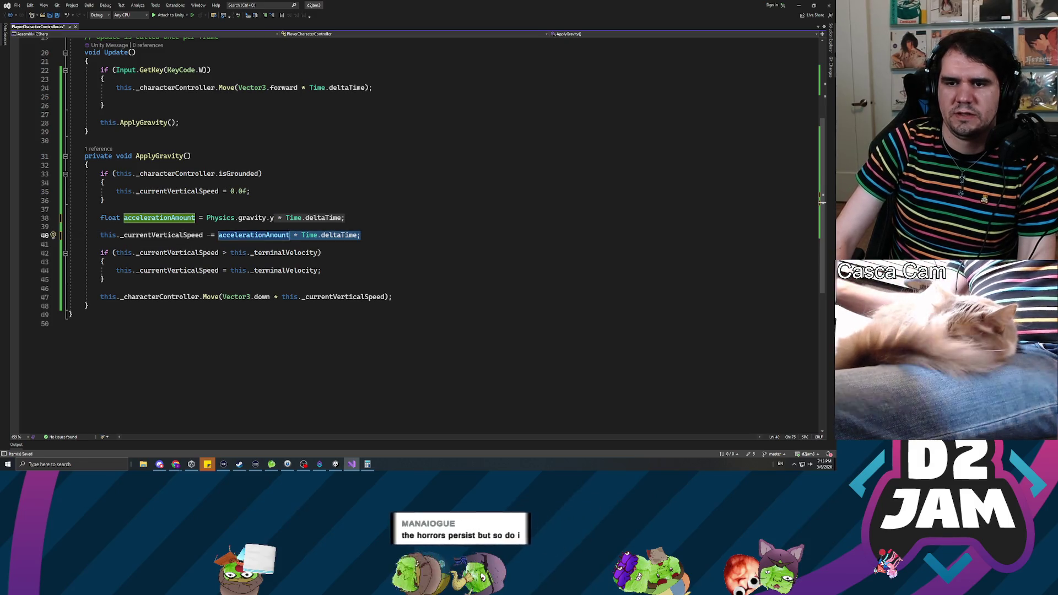
pyautogui.press('Delete')
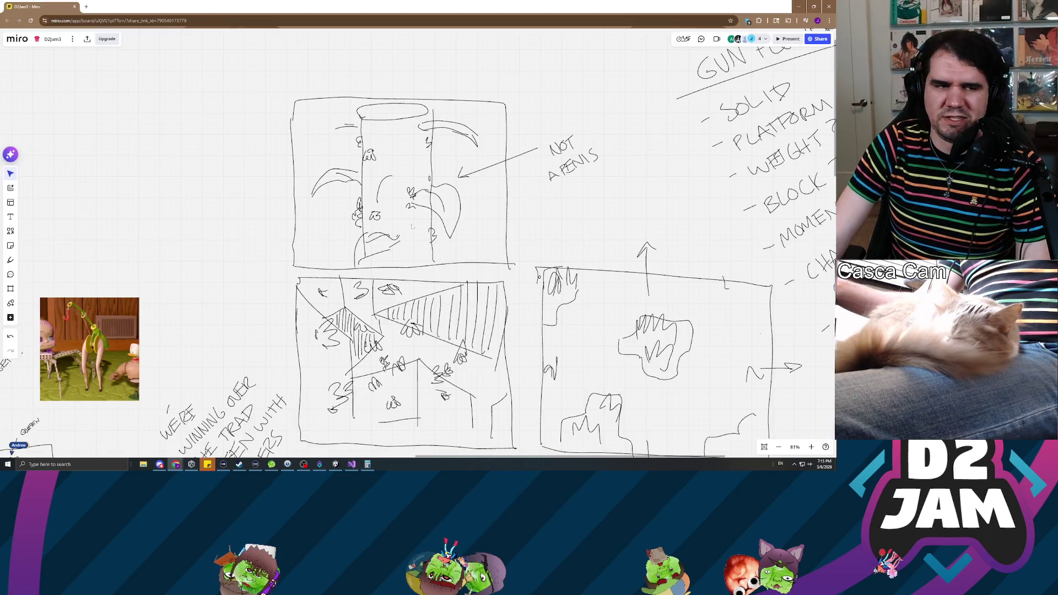
# - Scroll over the Miro sketch board one last time, then minimize Chrome
pyautogui.scroll(2, 380, 244)
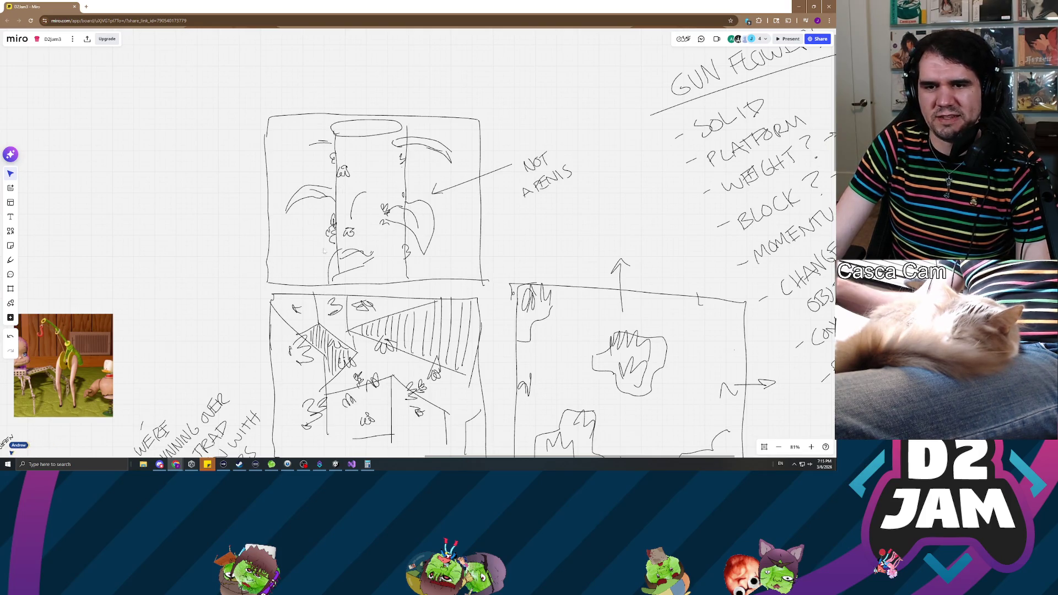
pyautogui.scroll(1, 419, 248)
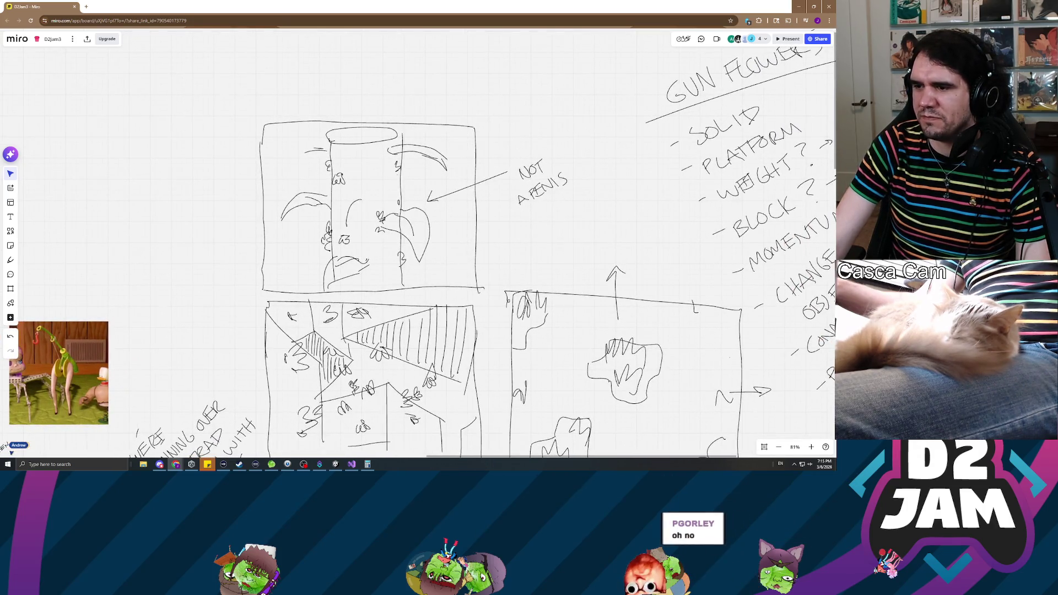
pyautogui.click(802, 8)
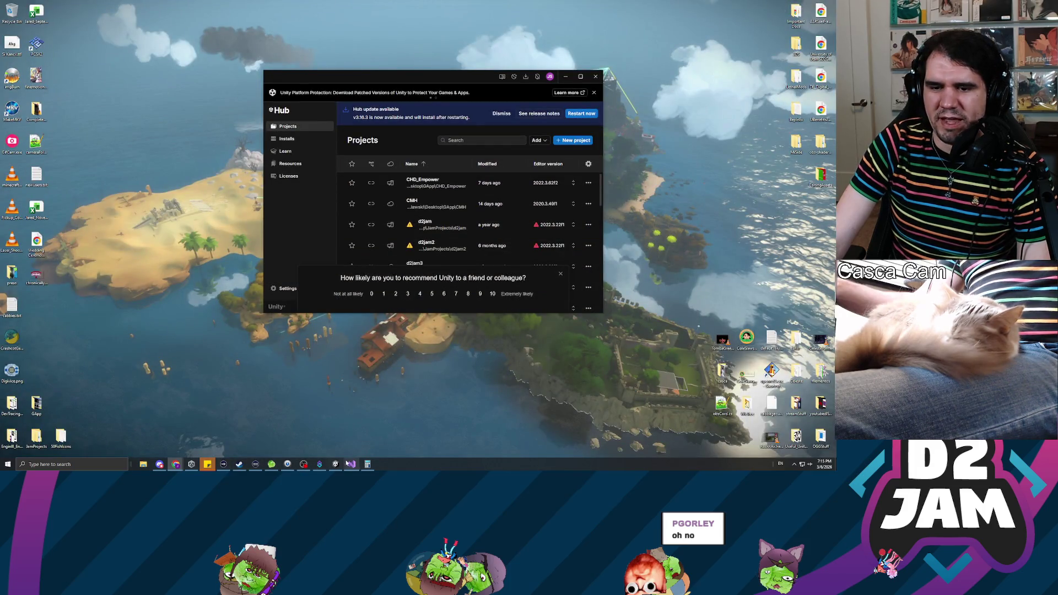
# - Deselect PlayerCharacter in Unity's Hierarchy and return to the gravity script in Visual Studio
pyautogui.click(336, 465)
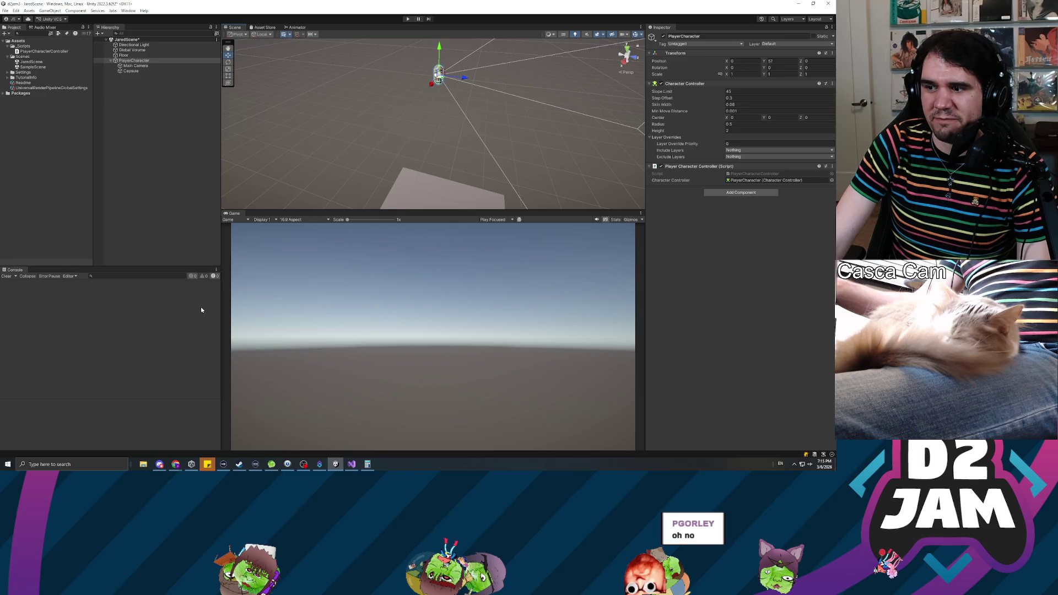
pyautogui.click(157, 237)
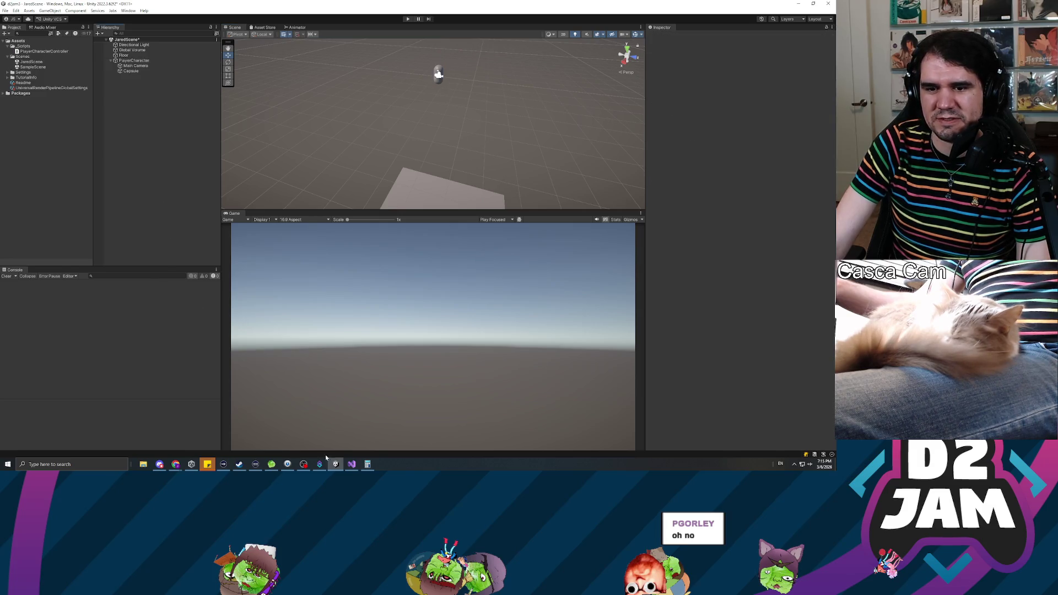
pyautogui.click(352, 464)
pyautogui.click(104, 341)
pyautogui.click(104, 296)
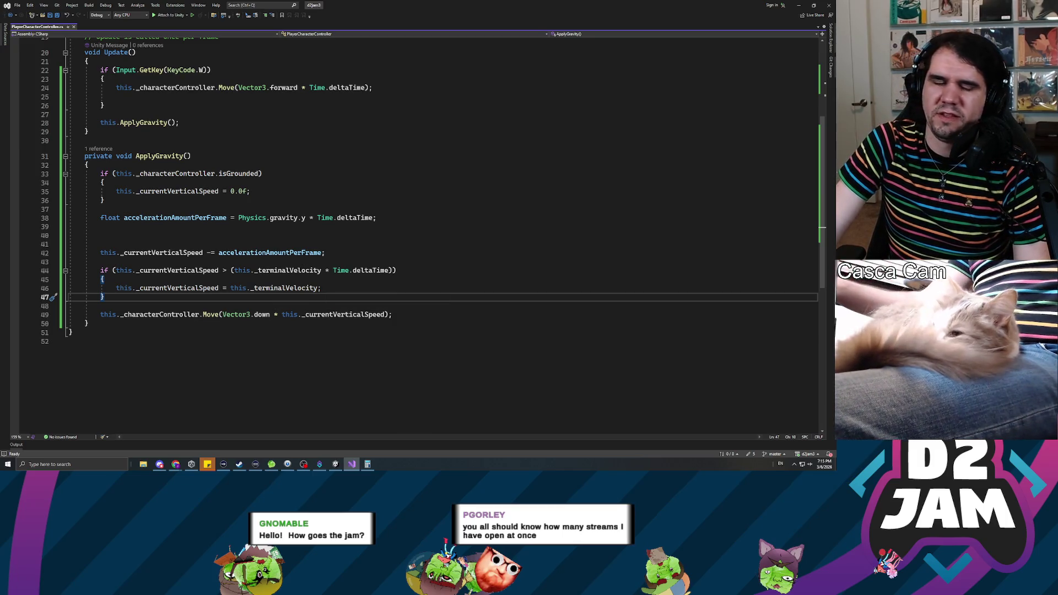
# - Scroll through ApplyGravity and review the terminal velocity expressions on lines 44–46
pyautogui.scroll(4, 418, 237)
pyautogui.scroll(-6, 419, 237)
pyautogui.scroll(6, 418, 237)
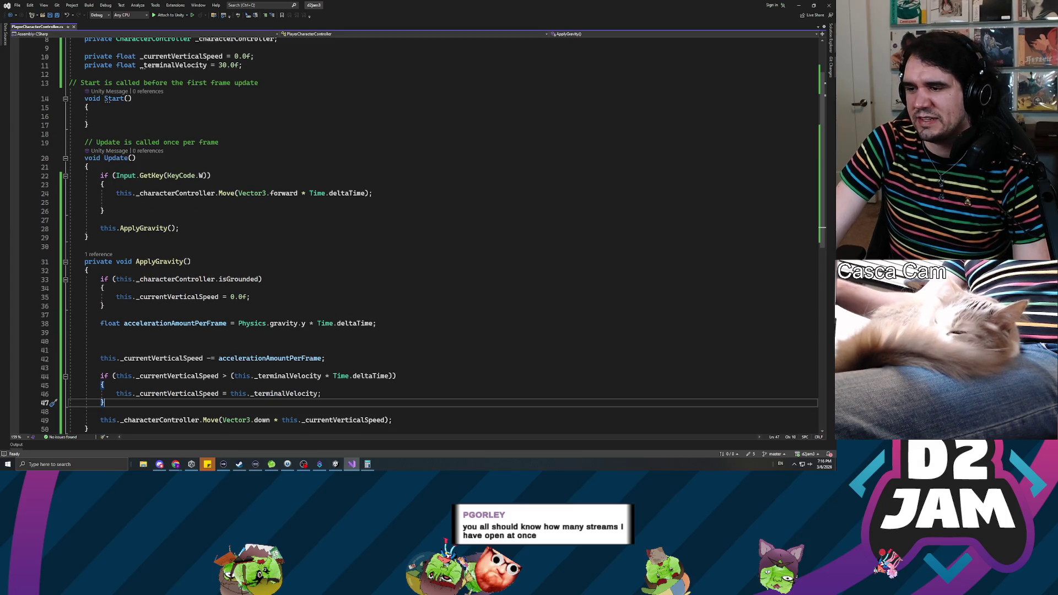
pyautogui.scroll(-6, 418, 237)
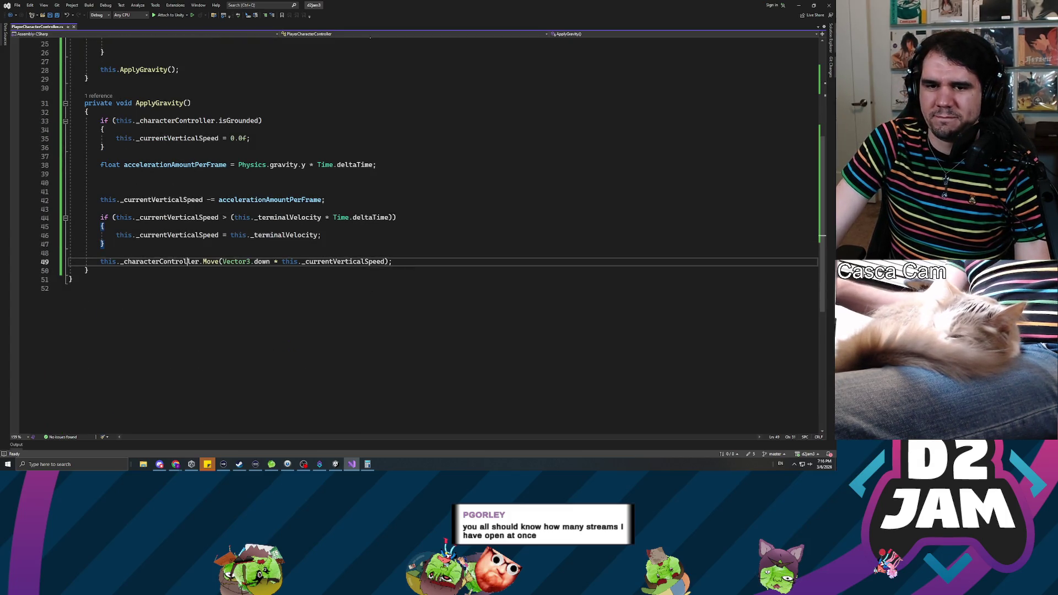
pyautogui.click(316, 236)
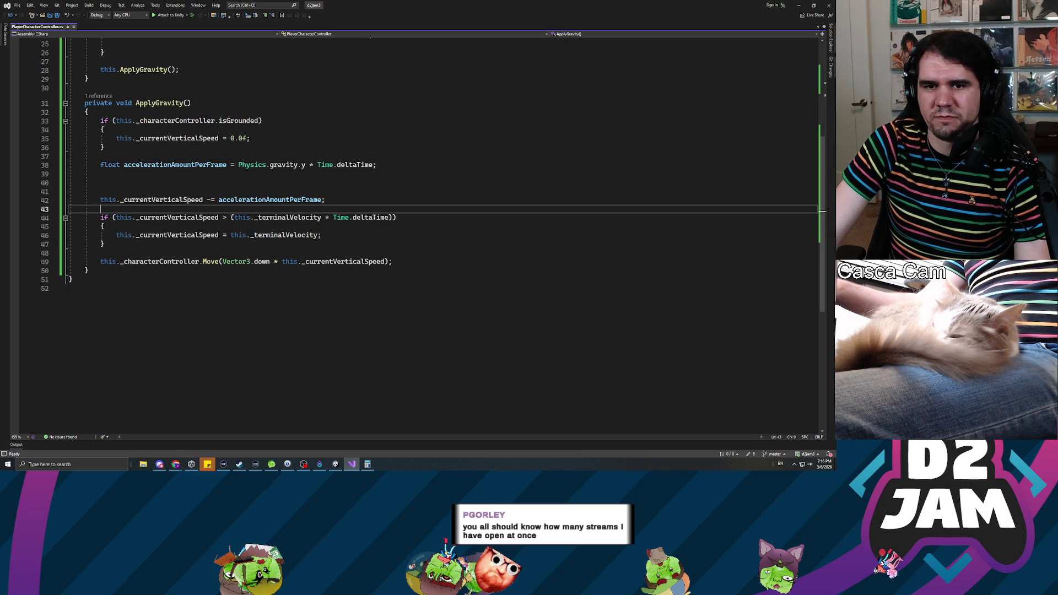
pyautogui.moveTo(243, 218); pyautogui.dragTo(381, 218)
# - Wrap line 46's cap as (this._terminalVelocity * Time.deltaTime) and save the script
pyautogui.click(230, 235)
pyautogui.write('(')
pyautogui.press('End')
pyautogui.press('Left')
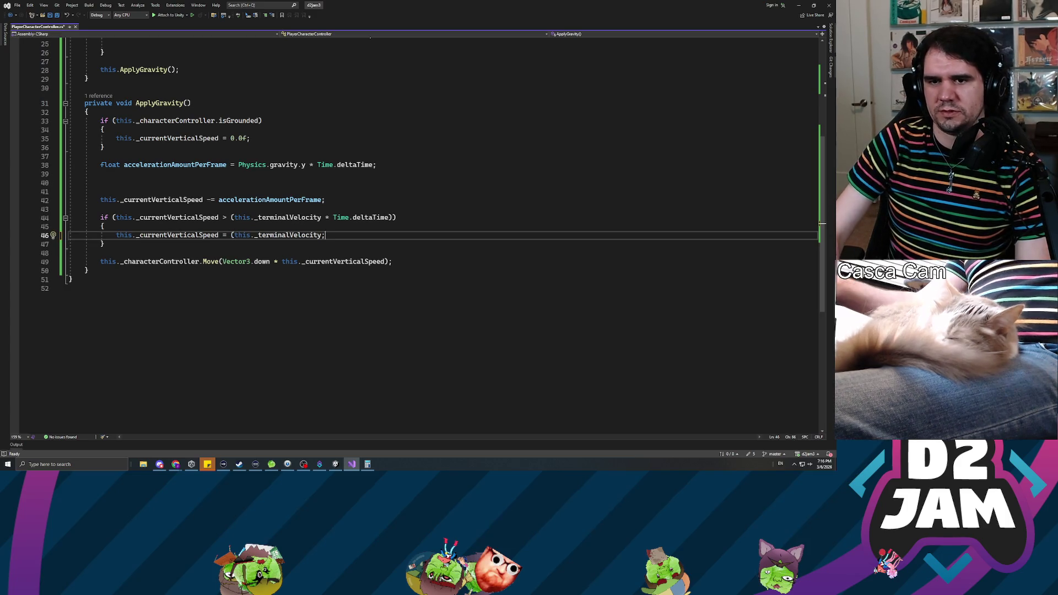
pyautogui.write('* Time.d')
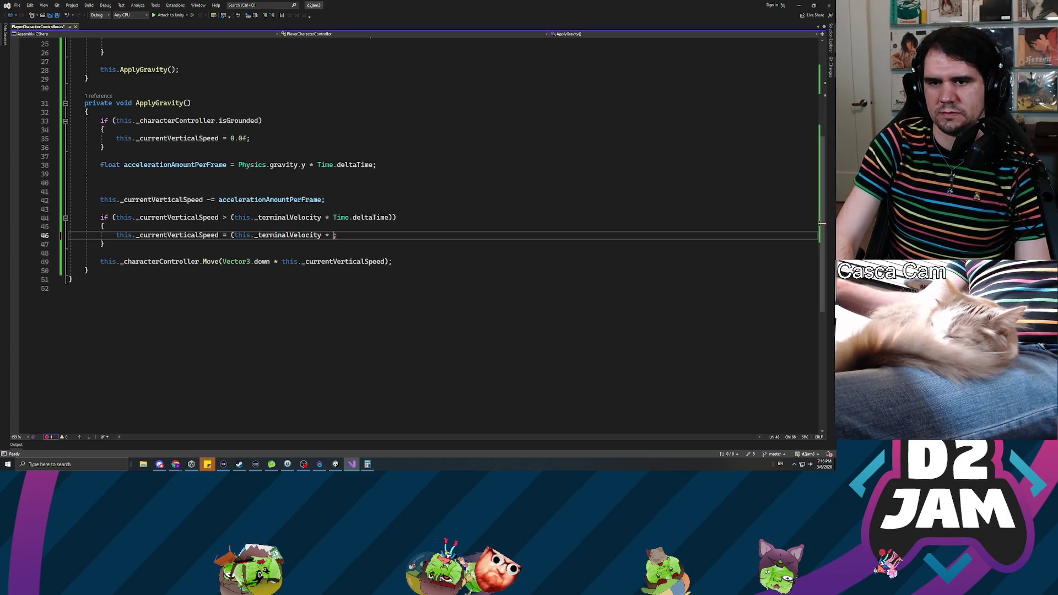
pyautogui.press('Tab')
pyautogui.write(')')
pyautogui.hotkey('ctrl', 's')
# - Remove the blank lines after line 38, recheck the edits, and switch to Unity to recompile
pyautogui.click(72, 183)
pyautogui.press('BackSpace')
pyautogui.press('BackSpace')
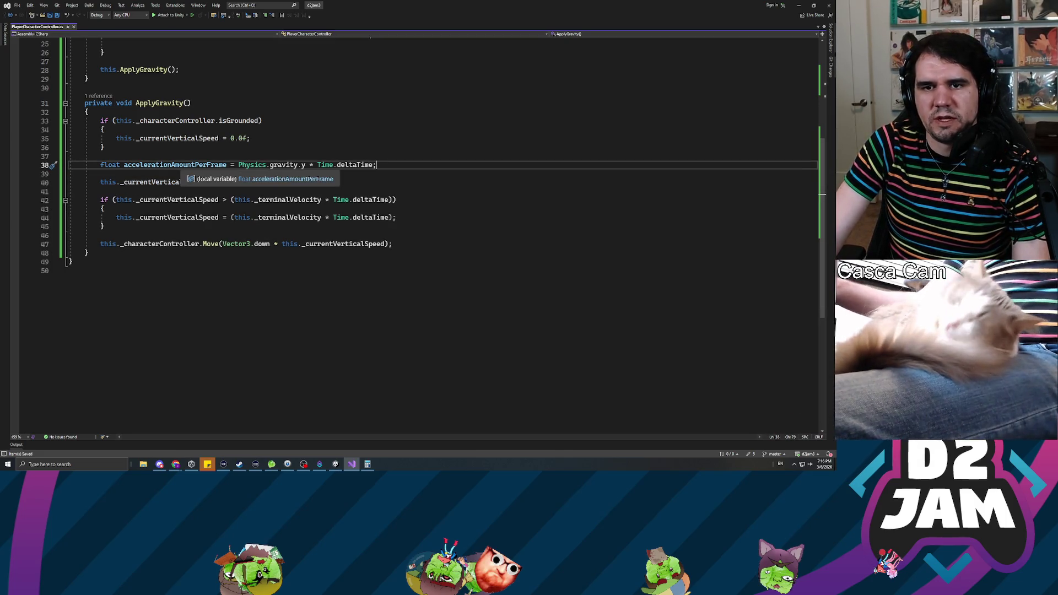
pyautogui.moveTo(223, 165); pyautogui.dragTo(377, 165)
pyautogui.click(269, 182)
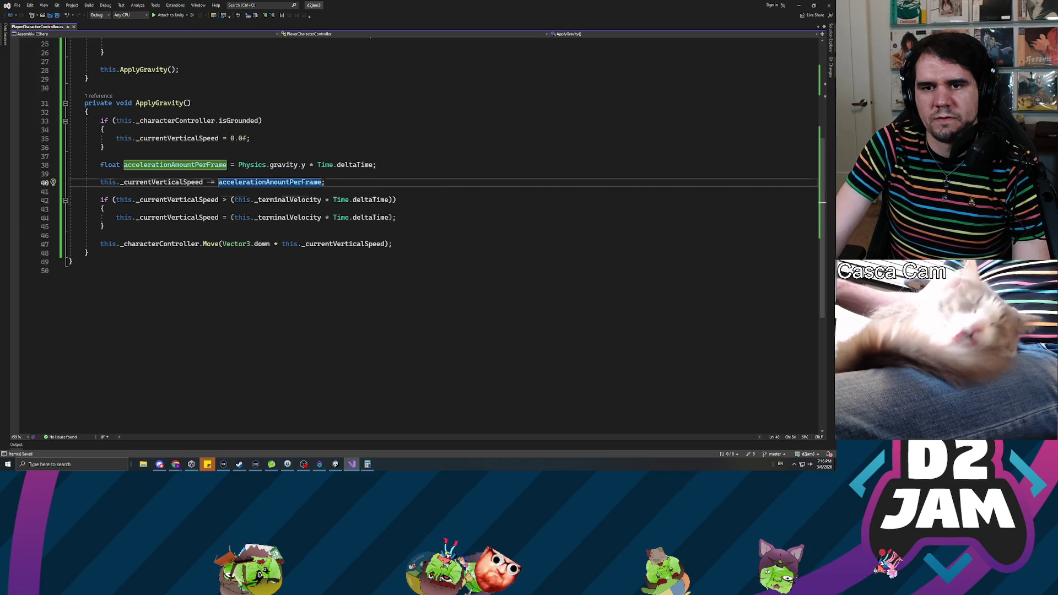
pyautogui.click(365, 200)
pyautogui.click(341, 244)
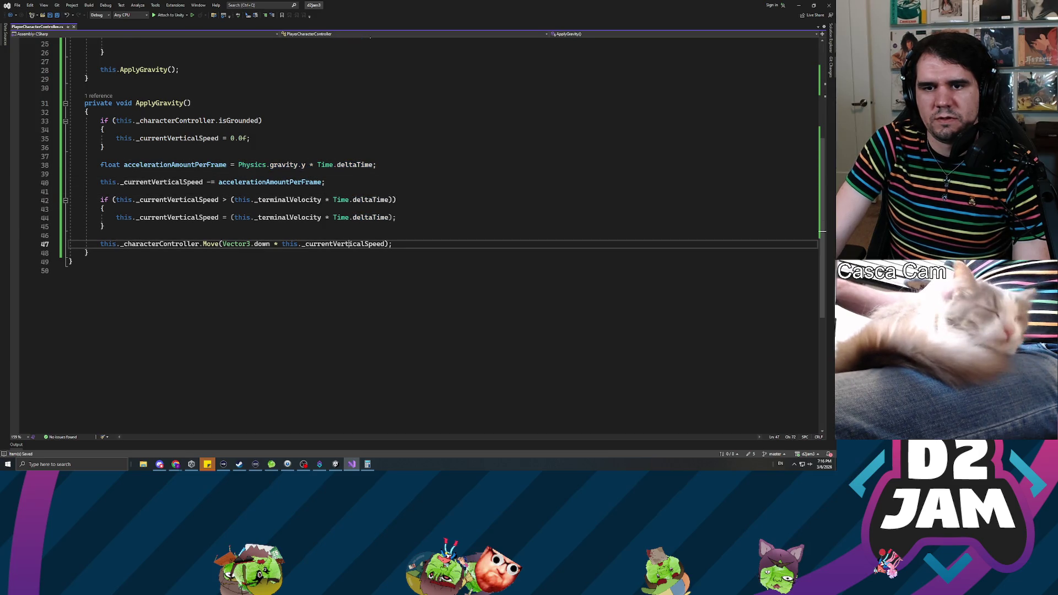
pyautogui.hotkey('alt', 'Tab')
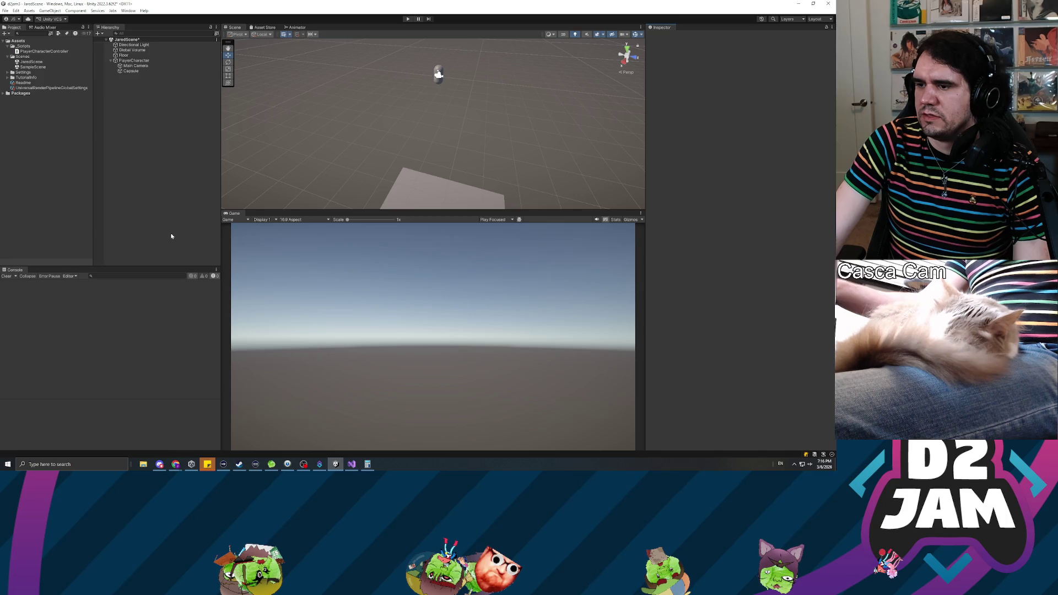
# - Save JaredScene with Ctrl+S once script compilation has finished
pyautogui.hotkey('ctrl', 's')
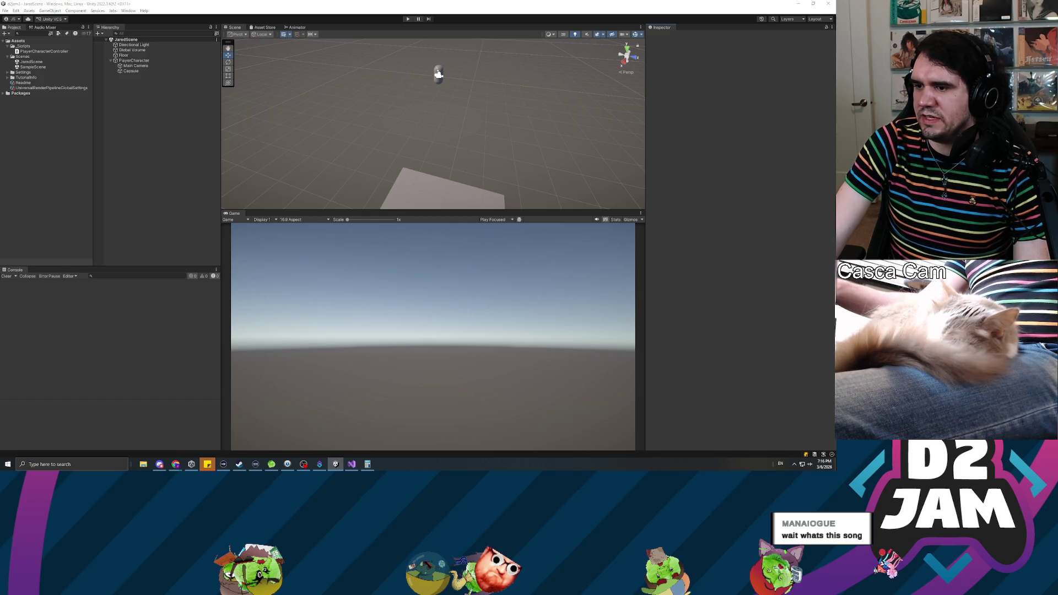
pyautogui.hotkey('alt', 'Tab')
pyautogui.press('super+d')
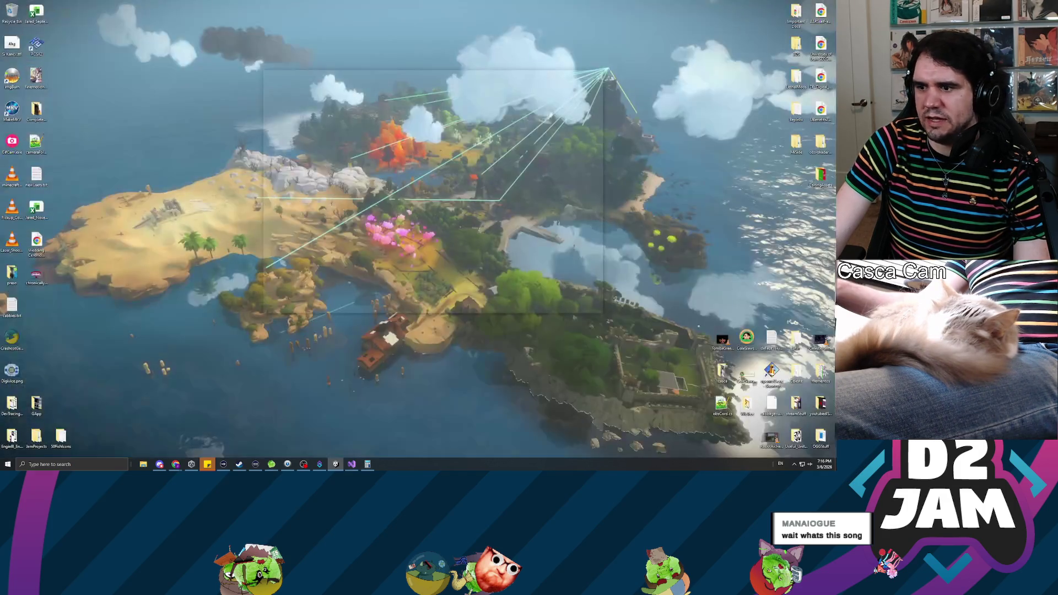
pyautogui.hotkey('alt', 'Tab')
pyautogui.hotkey('alt', 'Tab')
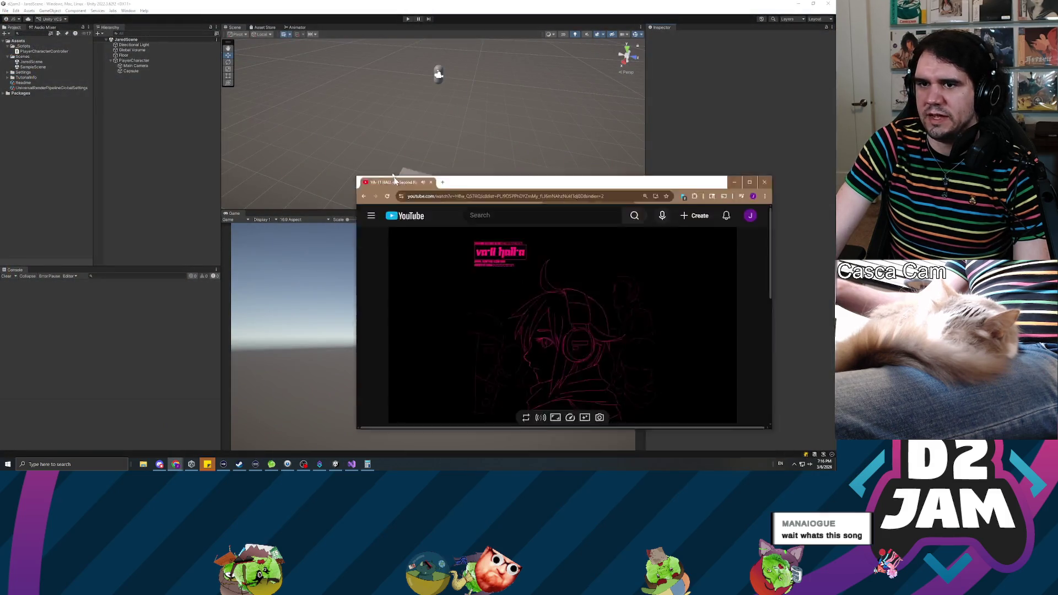
pyautogui.press('super+Up')
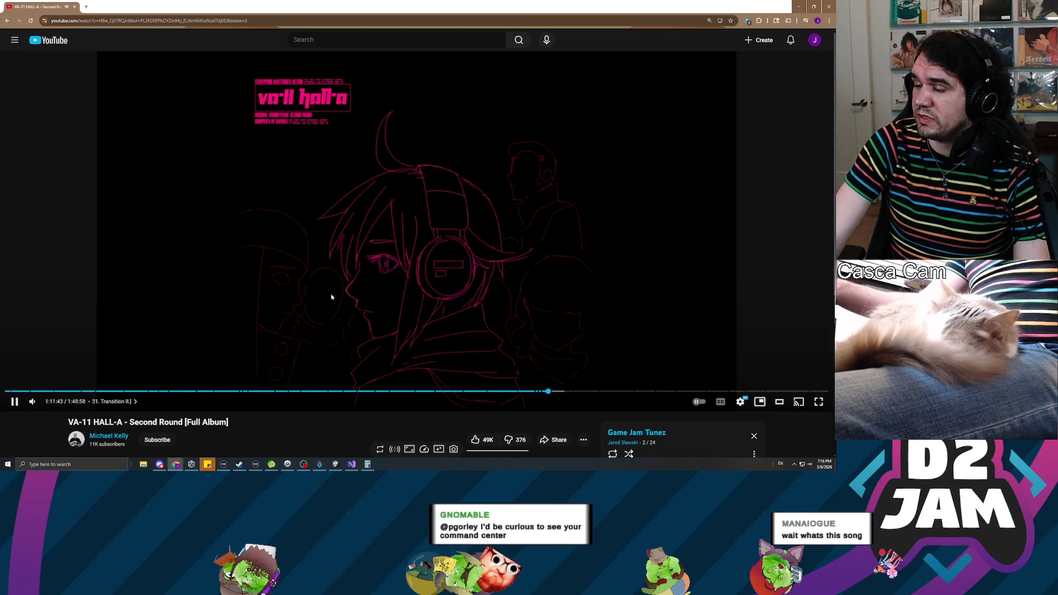
pyautogui.hotkey('alt', 'Tab')
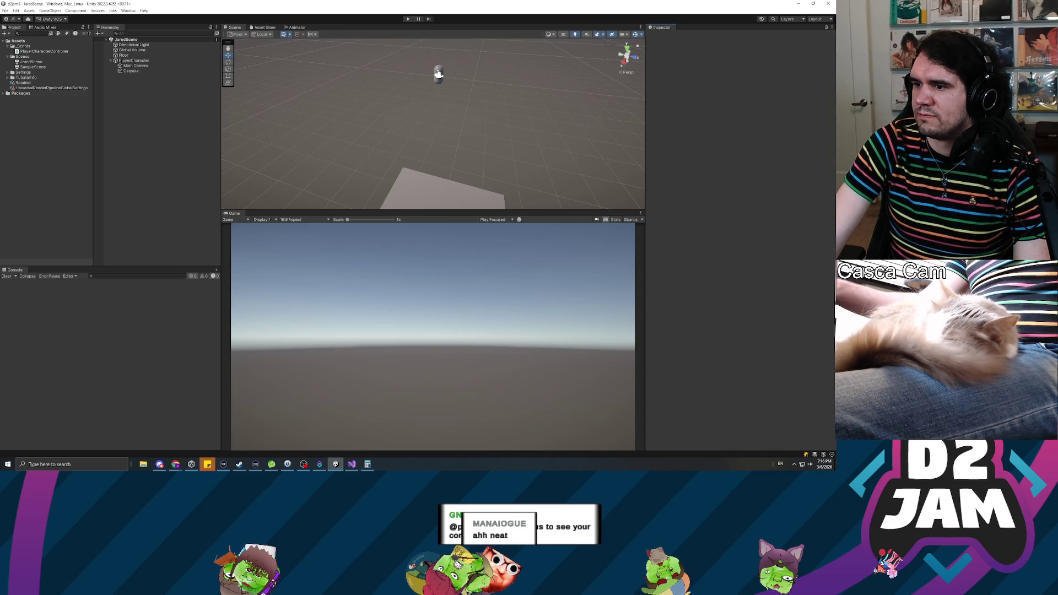
# - Select PlayerCharacter and enter 60 in its Transform Position Y field
pyautogui.hotkey('alt', 'Tab')
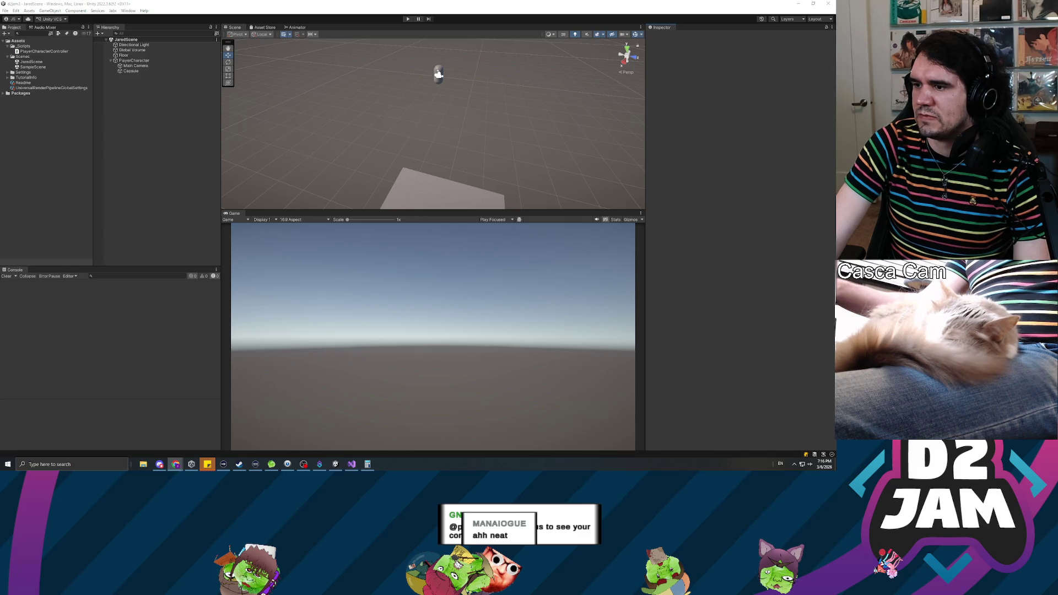
pyautogui.click(277, 237)
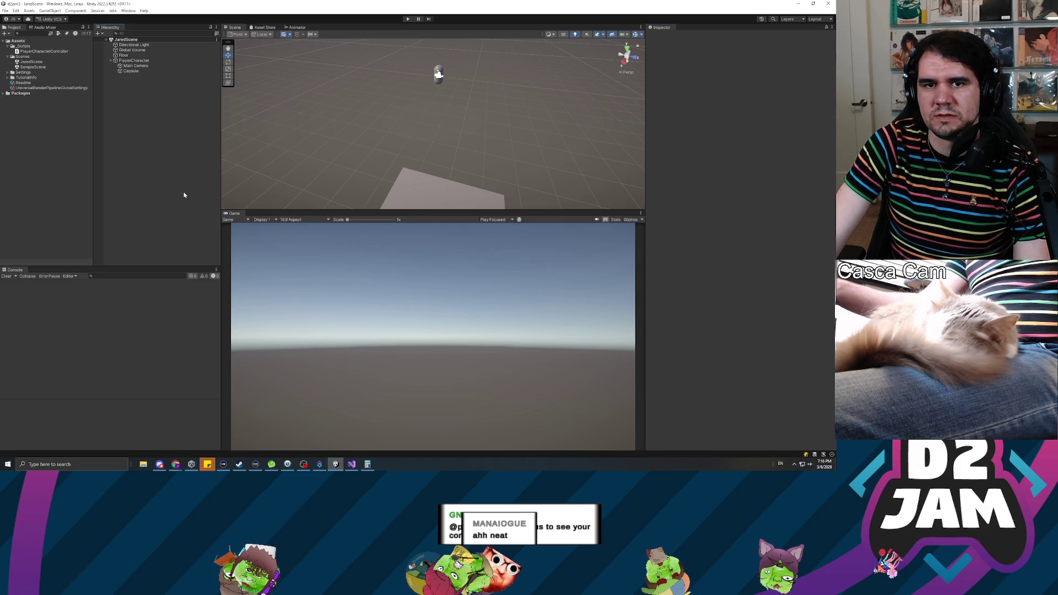
pyautogui.click(133, 60)
pyautogui.click(777, 60)
pyautogui.write('57')
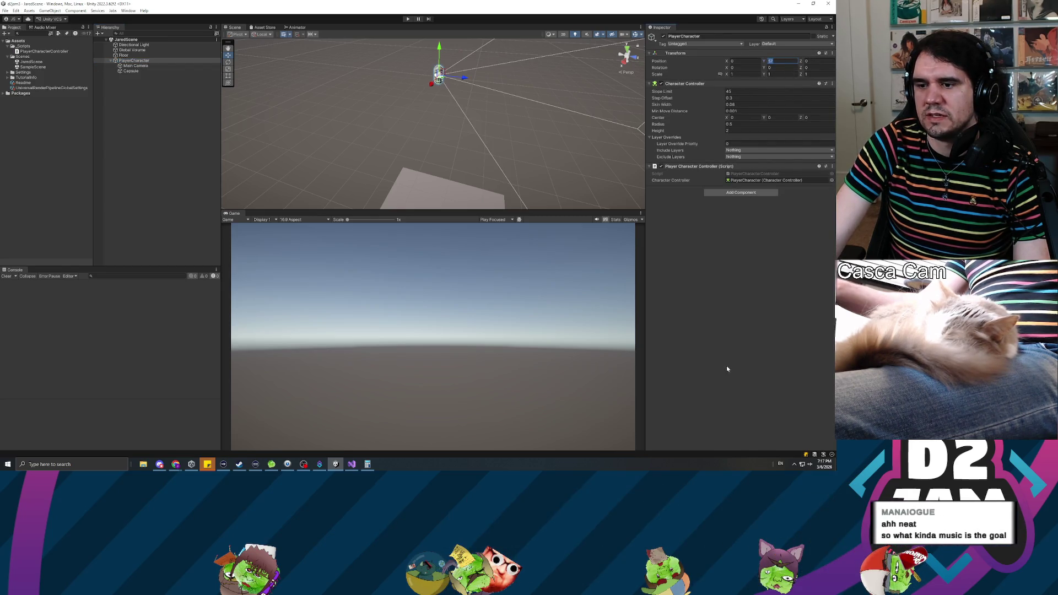
pyautogui.moveTo(335, 465)
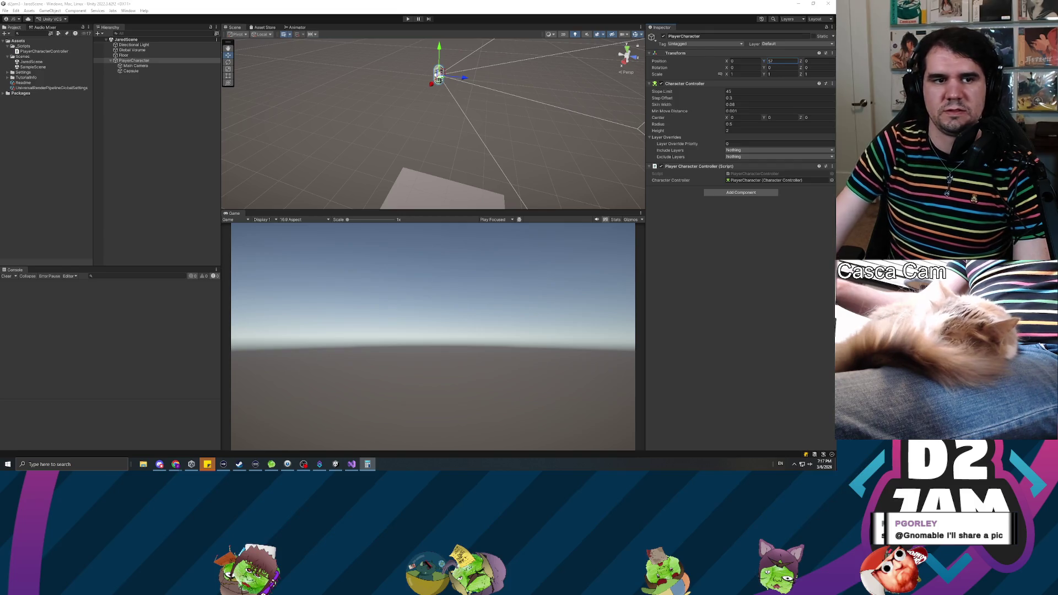
pyautogui.hotkey('alt', 'Tab')
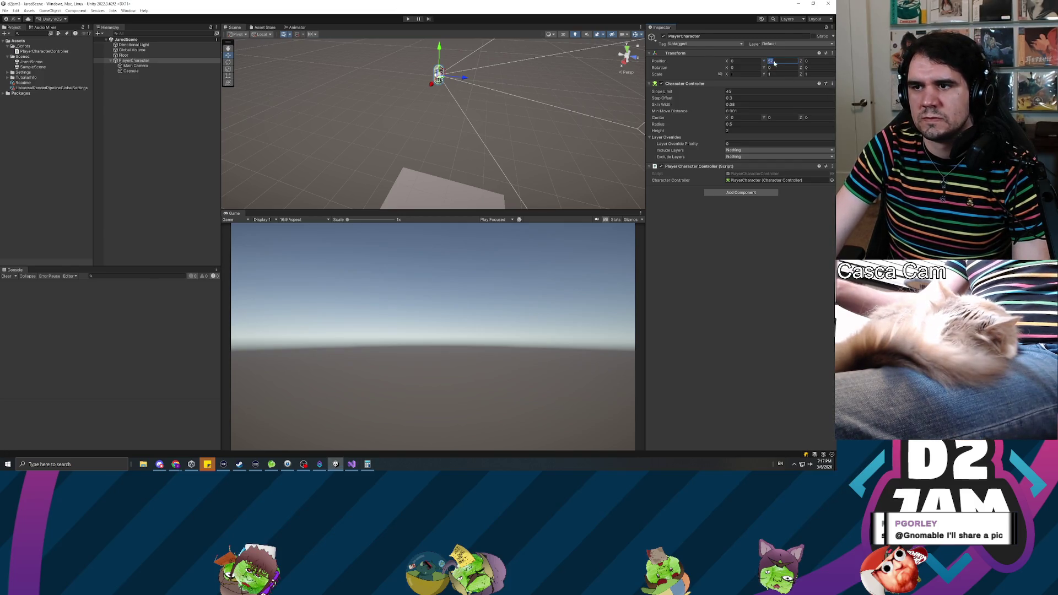
pyautogui.write('60')
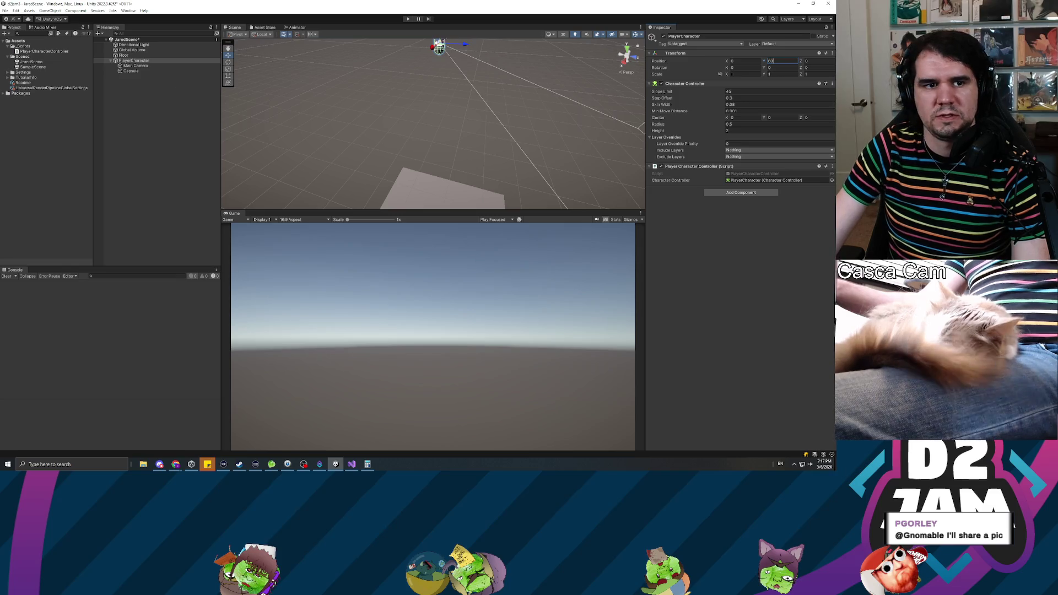
pyautogui.hotkey('alt', 'Tab')
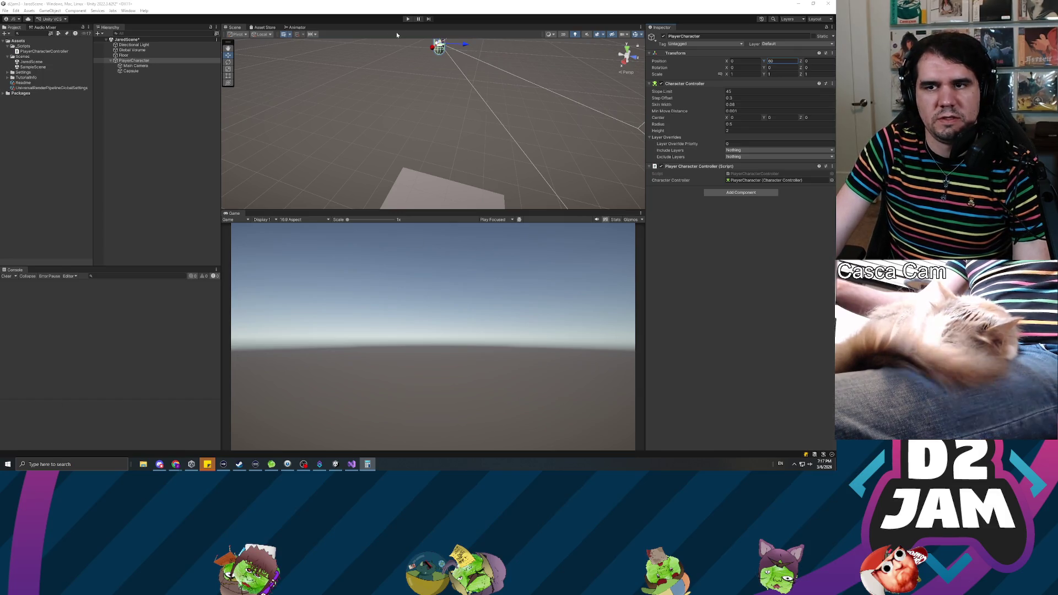
# - Play-test the scene, orbiting the view as PlayerCharacter falls to the floor, then stop
pyautogui.click(407, 20)
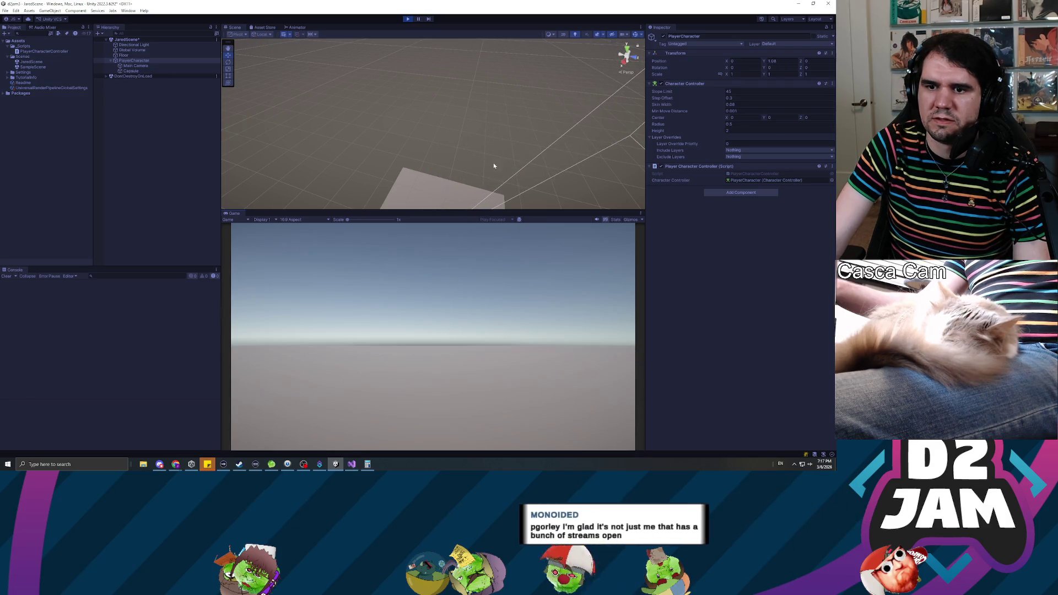
pyautogui.moveTo(489, 168)
pyautogui.mouseDown()
pyautogui.moveTo(438, 210)
pyautogui.moveTo(493, 176)
pyautogui.mouseUp()
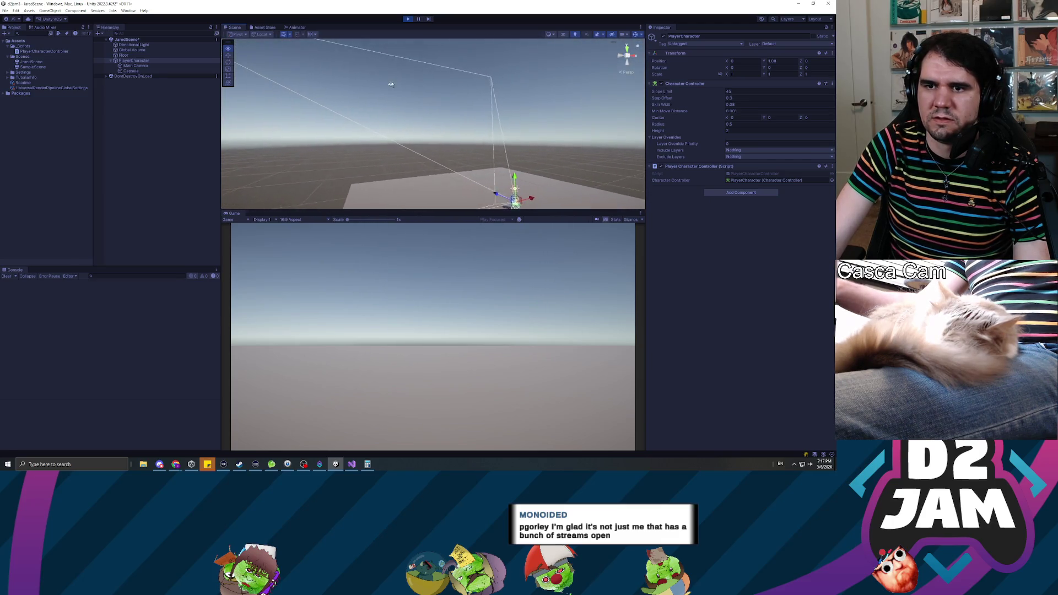
pyautogui.click(408, 20)
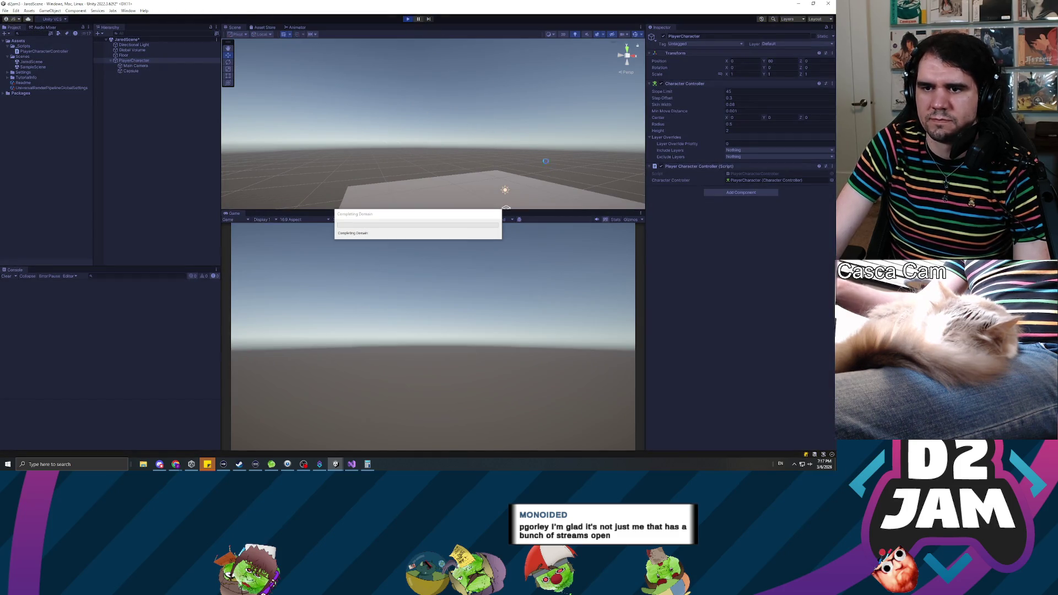
pyautogui.moveTo(485, 135)
pyautogui.mouseDown()
pyautogui.moveTo(517, 131)
pyautogui.moveTo(471, 108)
pyautogui.mouseUp()
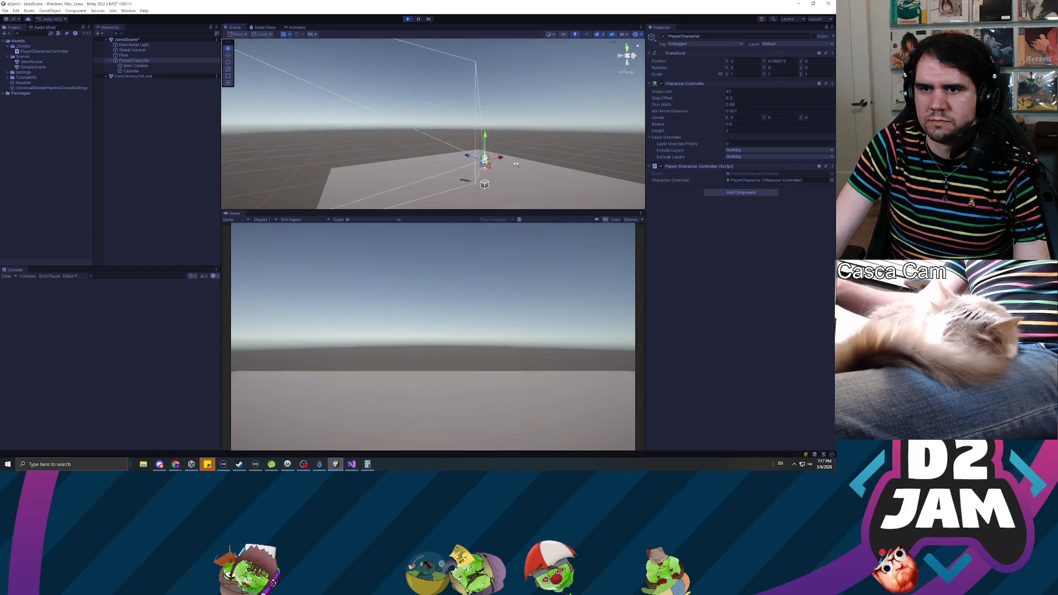
pyautogui.click(409, 19)
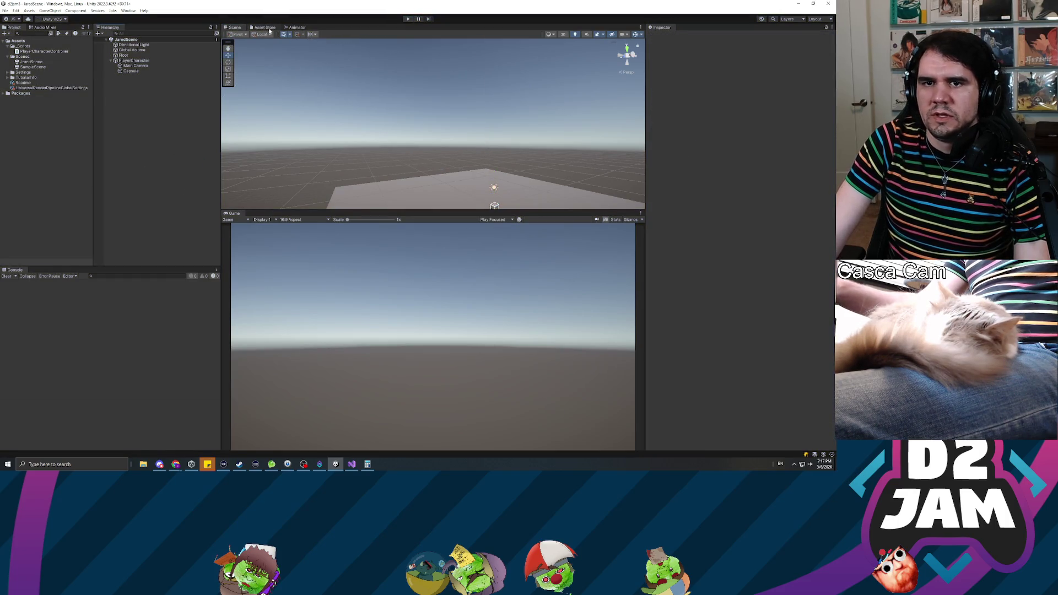
# - Open Window > Package Manager to view the Input System package manifest
pyautogui.click(123, 11)
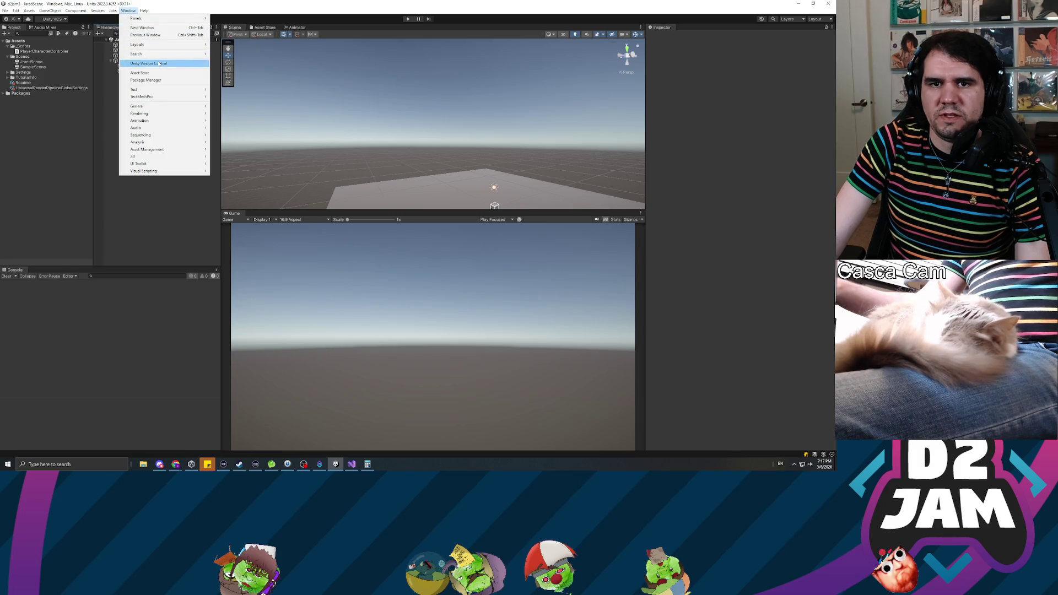
pyautogui.click(165, 82)
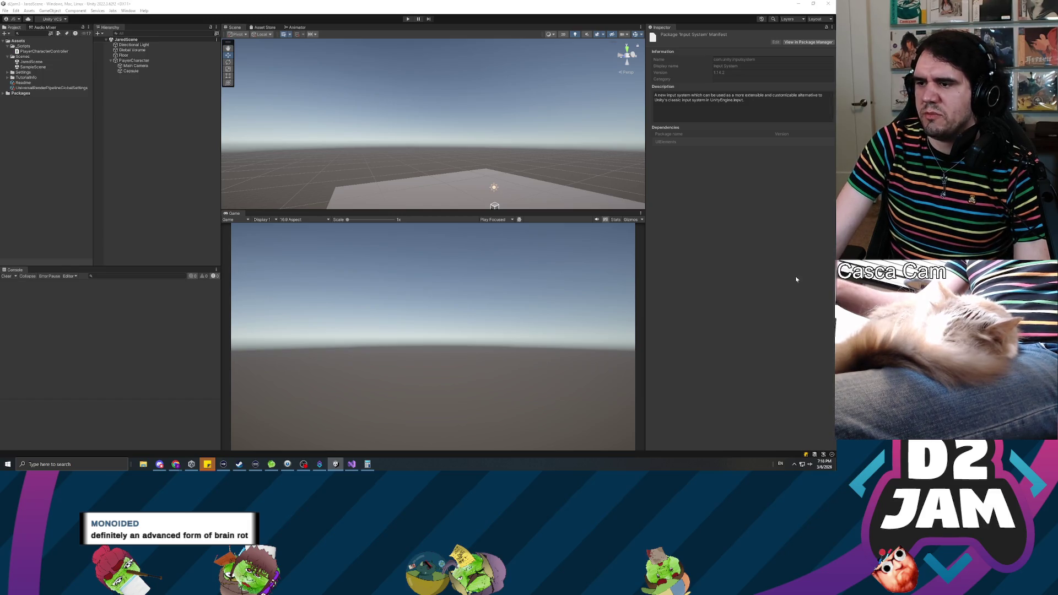
pyautogui.click(176, 464)
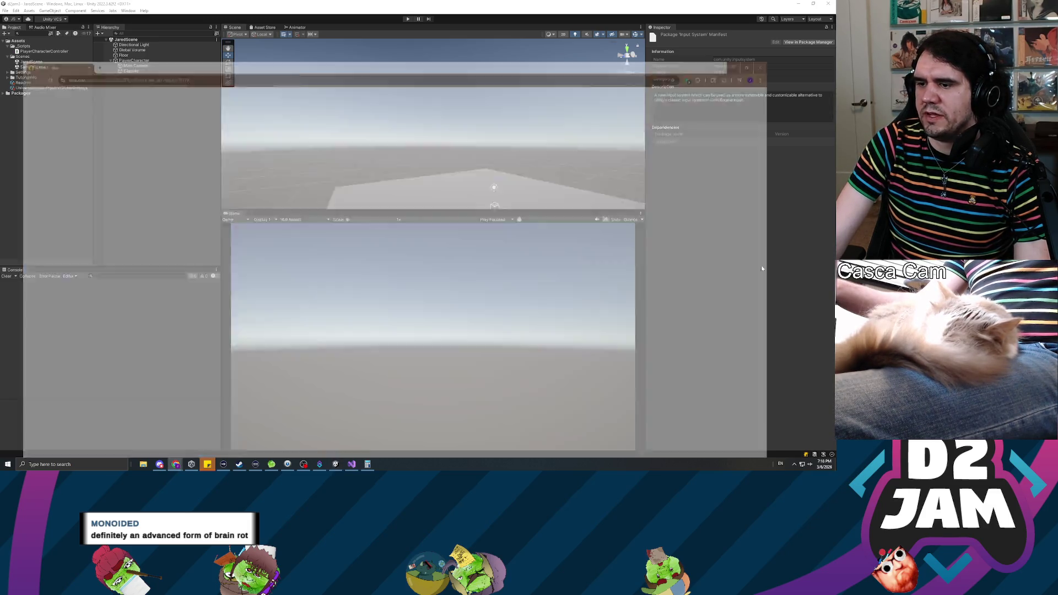
# - Zoom and pan the Miro board over the DOOM!, CUTE DEATH and Gunimals style frames
pyautogui.scroll(-5, 276, 300)
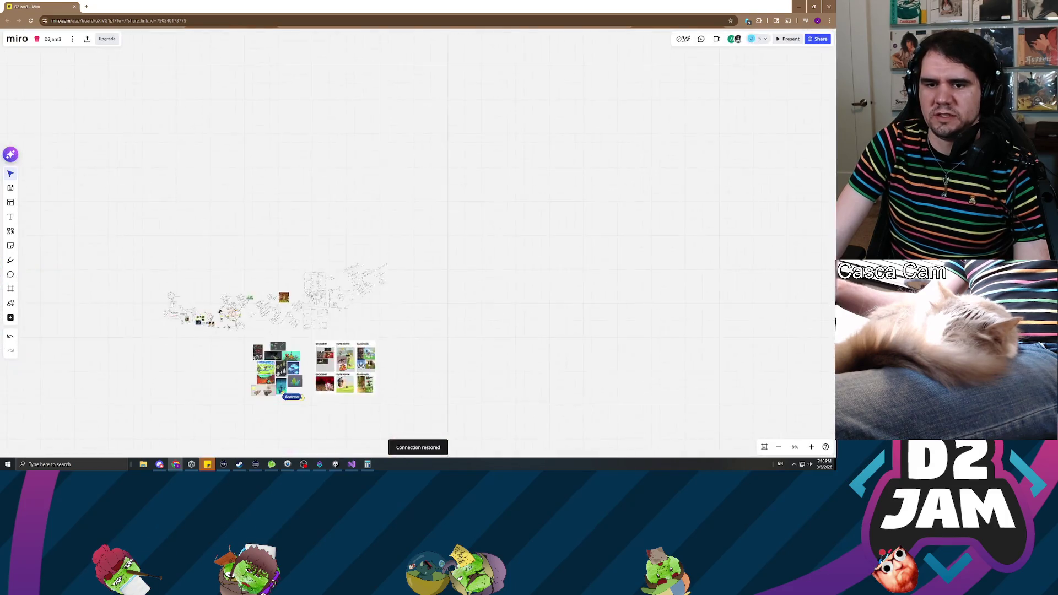
pyautogui.scroll(5, 270, 297)
pyautogui.scroll(3, 429, 275)
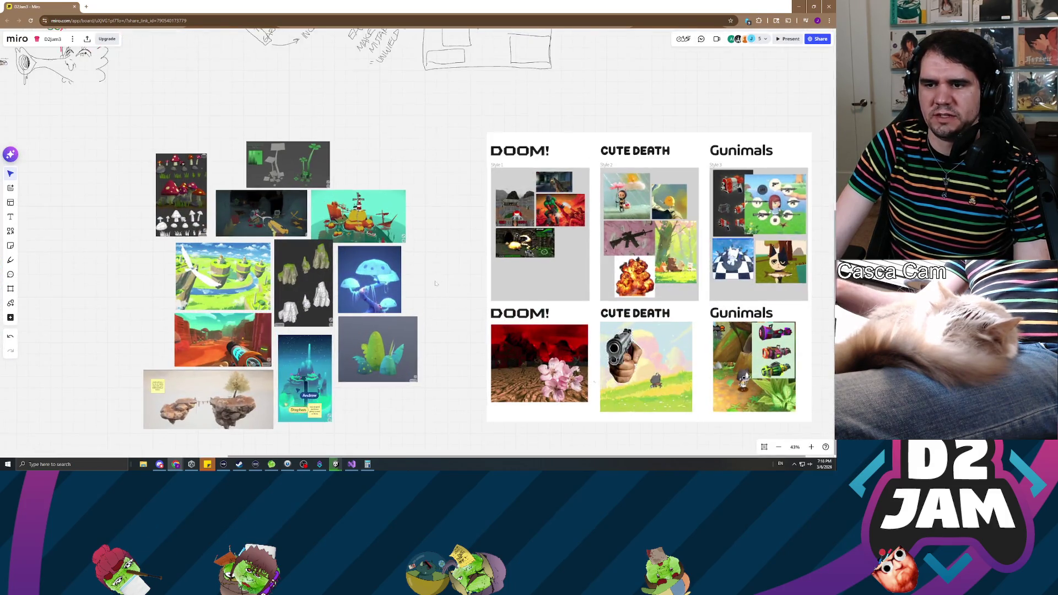
pyautogui.moveTo(474, 280)
pyautogui.mouseDown()
pyautogui.moveTo(364, 238)
pyautogui.moveTo(359, 218)
pyautogui.moveTo(418, 235)
pyautogui.mouseUp()
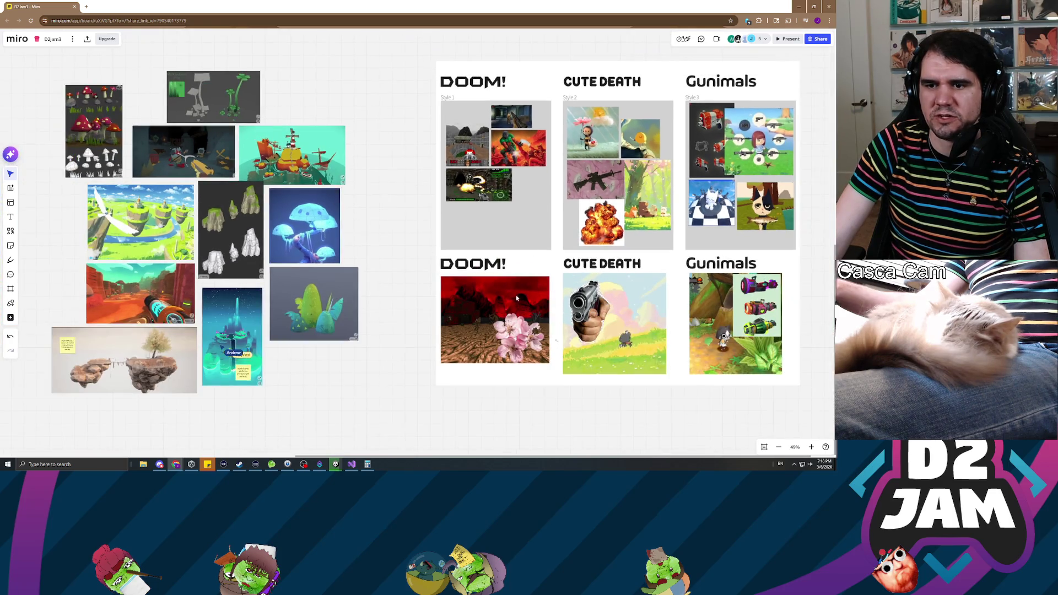
pyautogui.scroll(5, 520, 289)
pyautogui.scroll(-3, 389, 205)
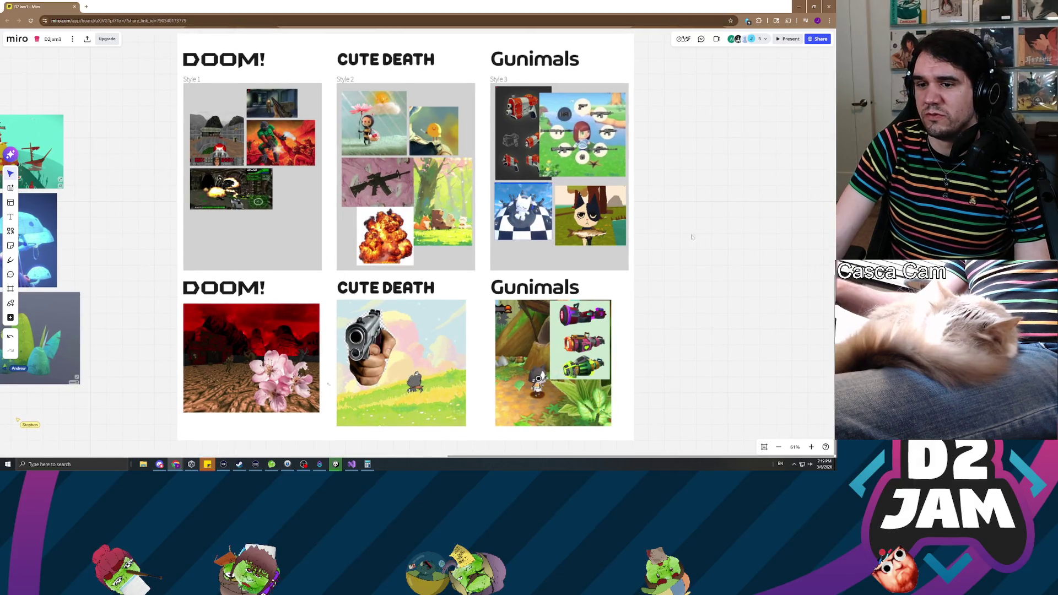
pyautogui.moveTo(703, 235)
pyautogui.mouseDown()
pyautogui.moveTo(643, 214)
pyautogui.moveTo(751, 247)
pyautogui.mouseUp()
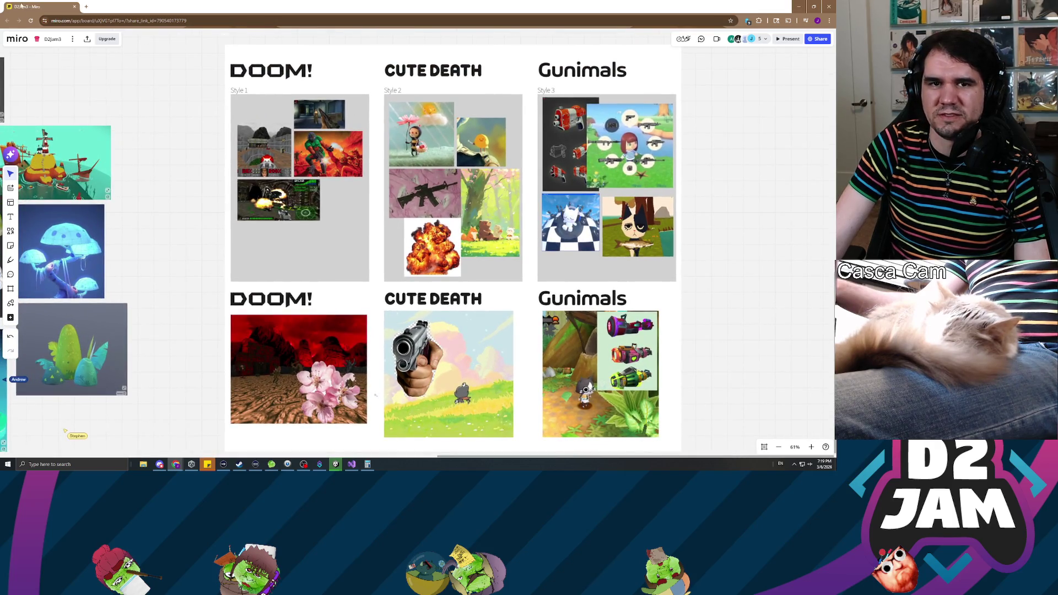
pyautogui.hotkey('alt', 'Tab')
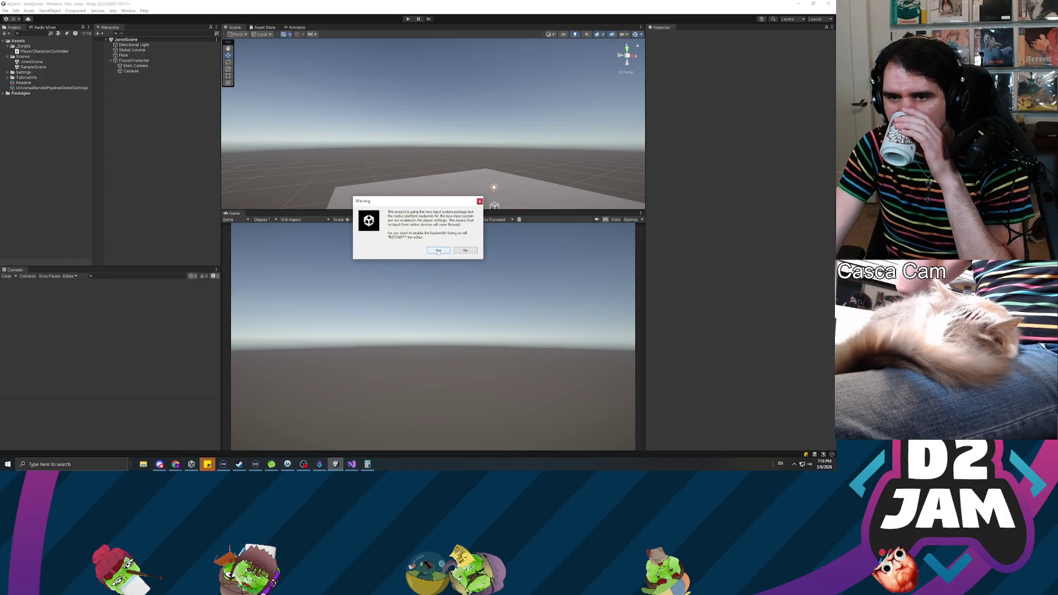
# - Accept enabling the new input backends so Unity restarts, then bring OBS forward
pyautogui.click(438, 251)
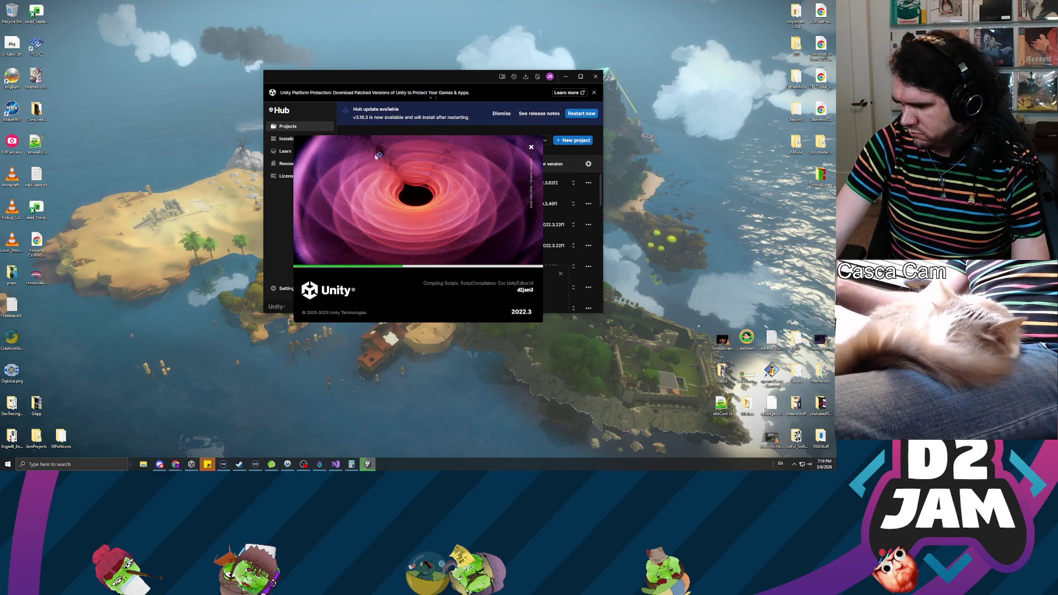
pyautogui.click(255, 463)
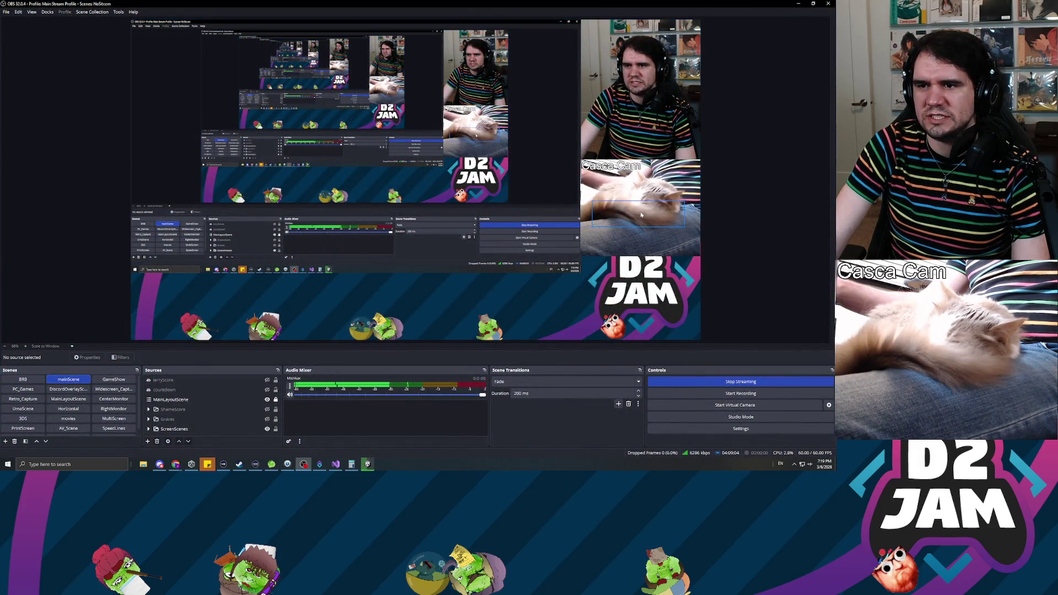
# - Minimize OBS Studio while Unity reopens the d2jam3 project
pyautogui.click(798, 5)
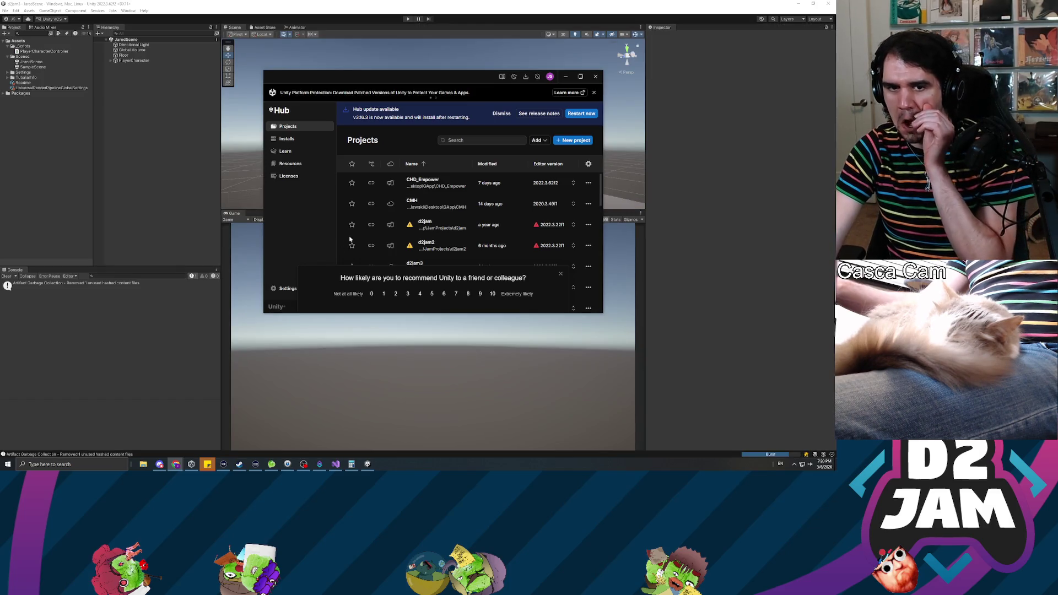
# - Minimize Unity Hub, check the Inspector options, and select the SampleScene asset
pyautogui.click(565, 76)
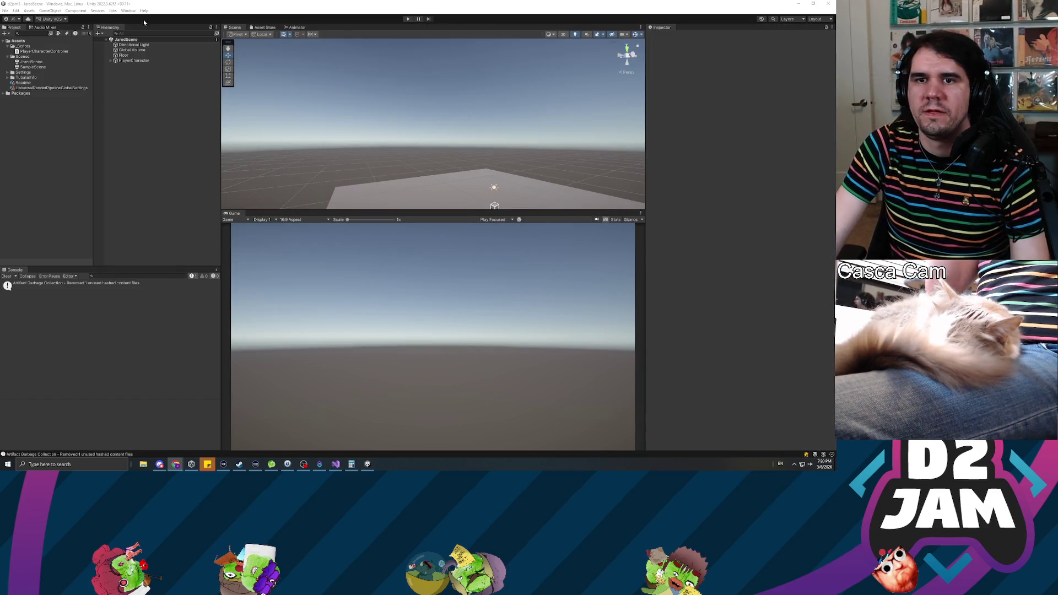
pyautogui.click(128, 10)
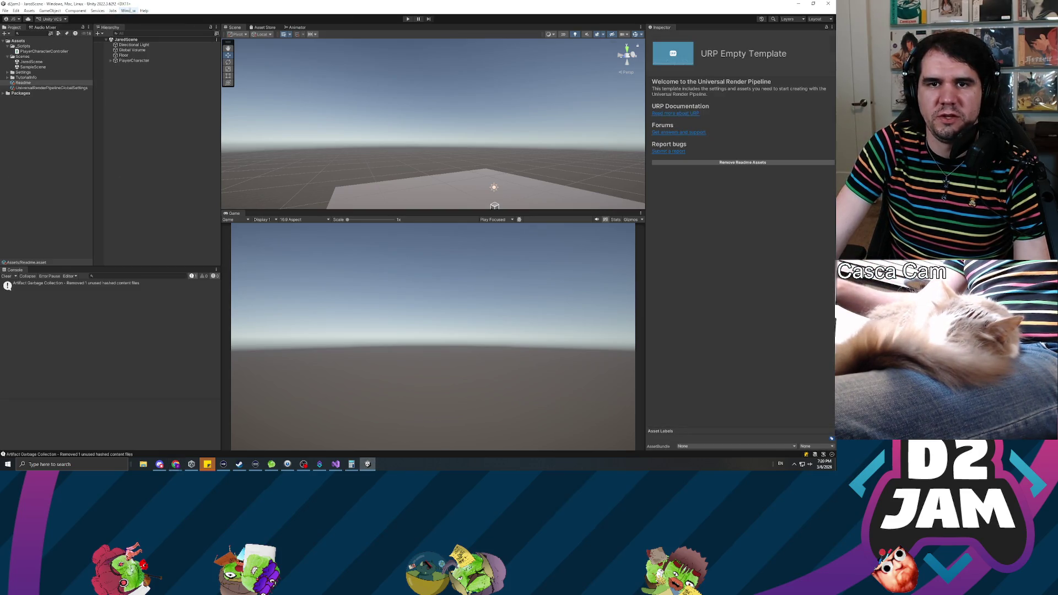
pyautogui.click(831, 27)
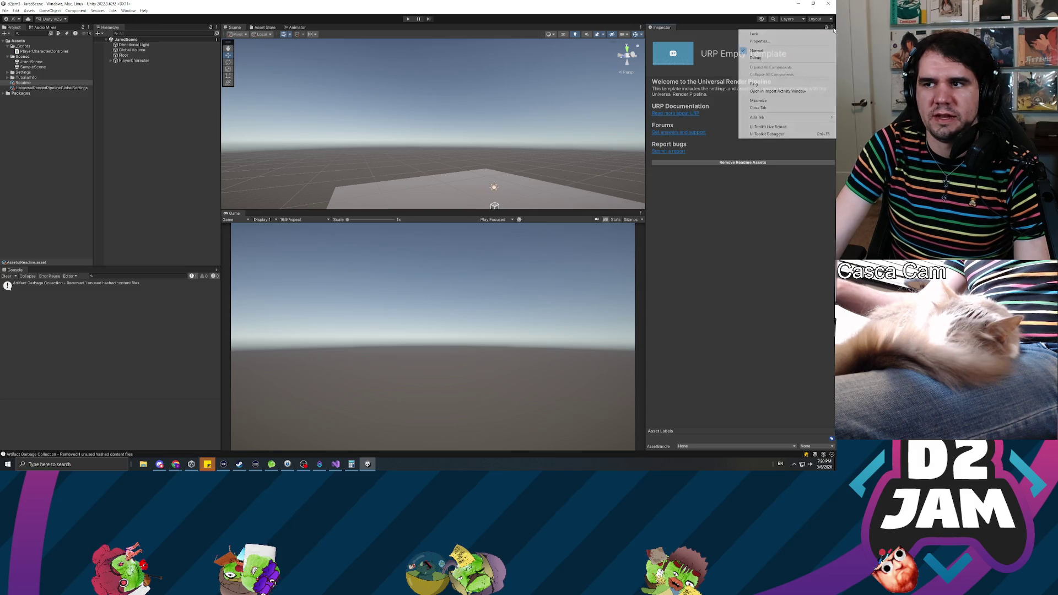
pyautogui.click(763, 84)
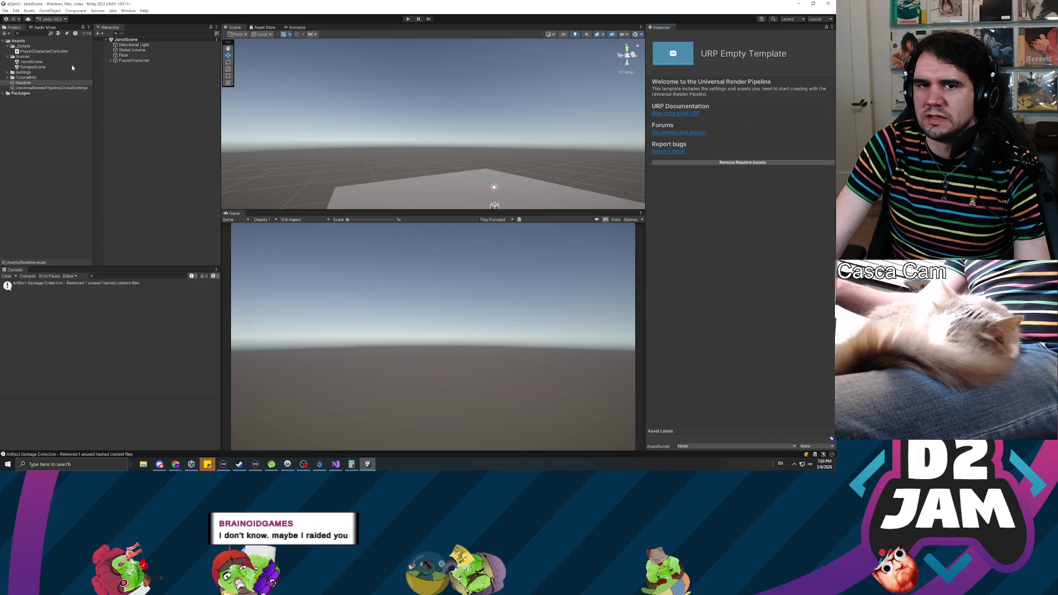
pyautogui.click(40, 89)
pyautogui.click(34, 67)
pyautogui.click(129, 11)
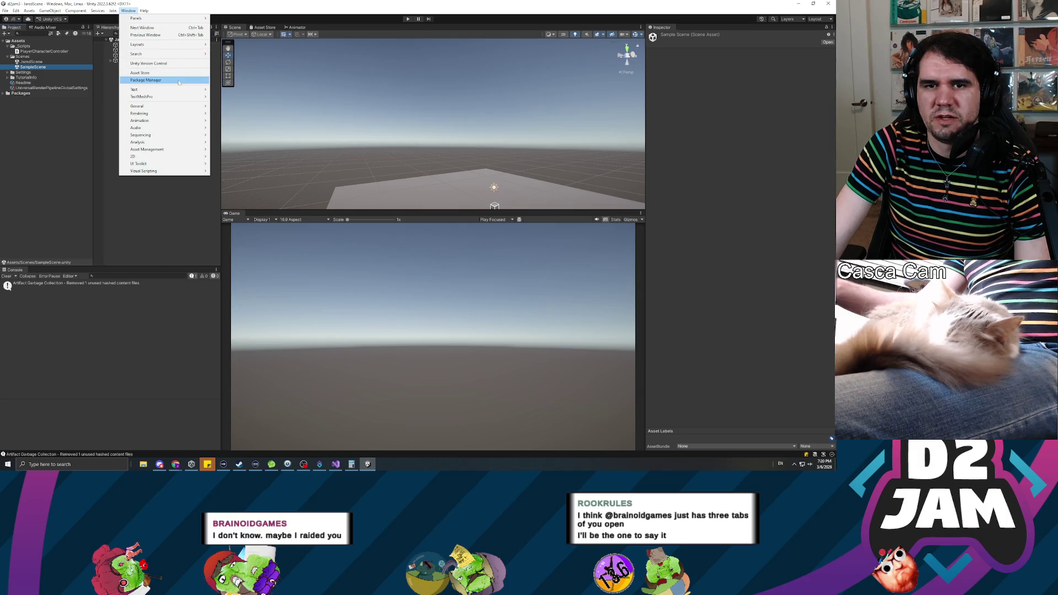
# - Browse the Window > General and UI Toolkit submenus, then close the menu unused
pyautogui.moveTo(166, 109)
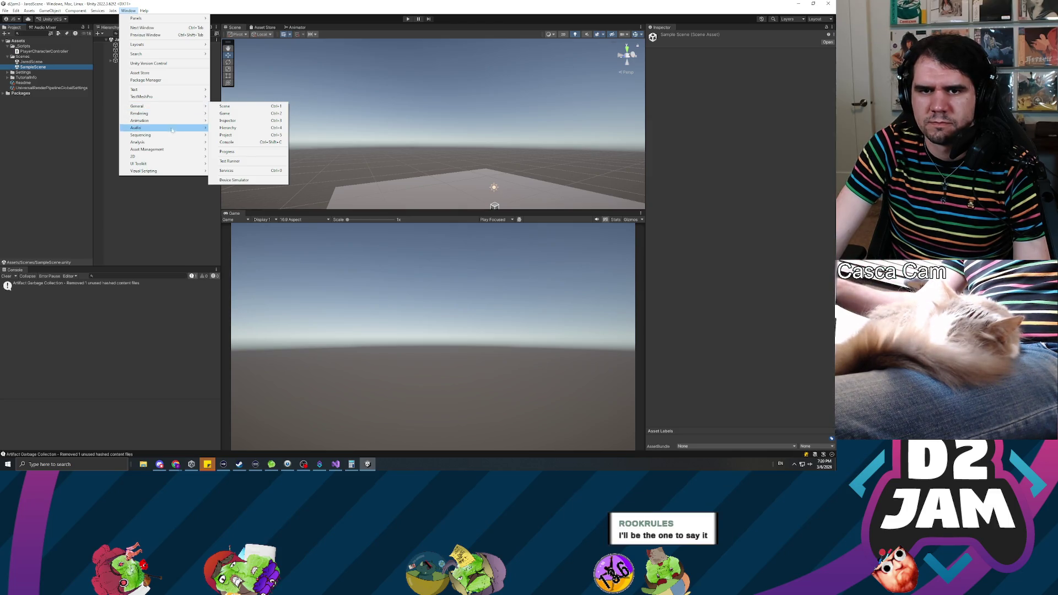
pyautogui.moveTo(170, 164)
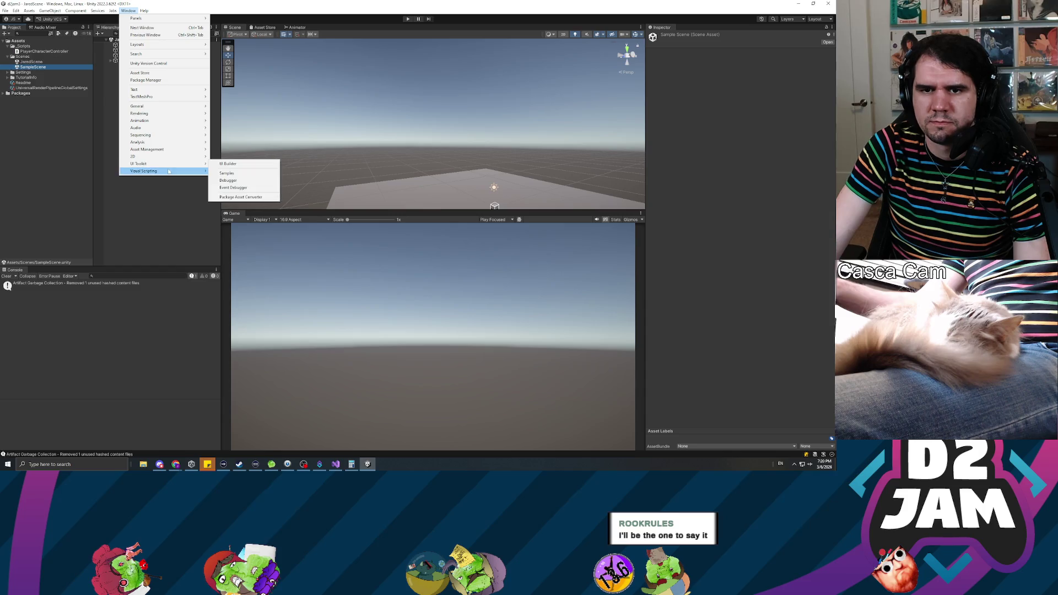
pyautogui.click(286, 59)
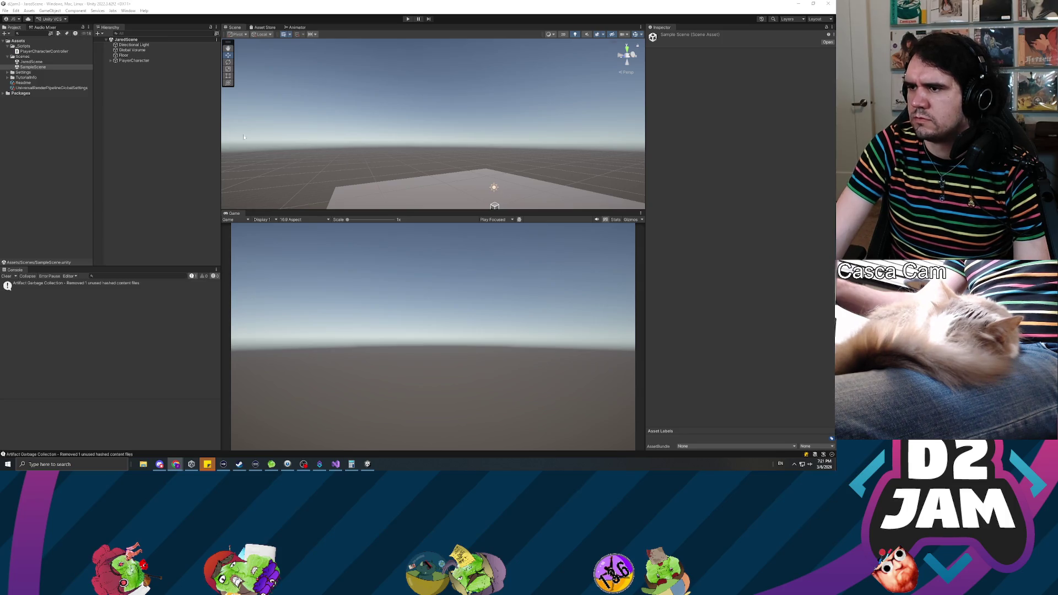
# - Create a new Input Actions asset in Assets named PlayerControls
pyautogui.rightClick(26, 46)
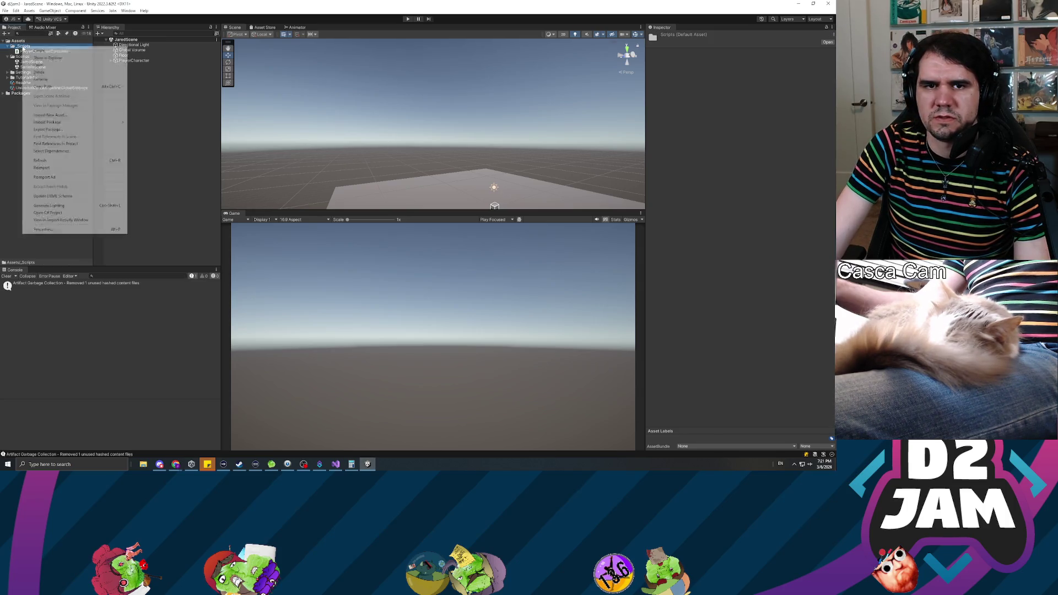
pyautogui.moveTo(99, 50)
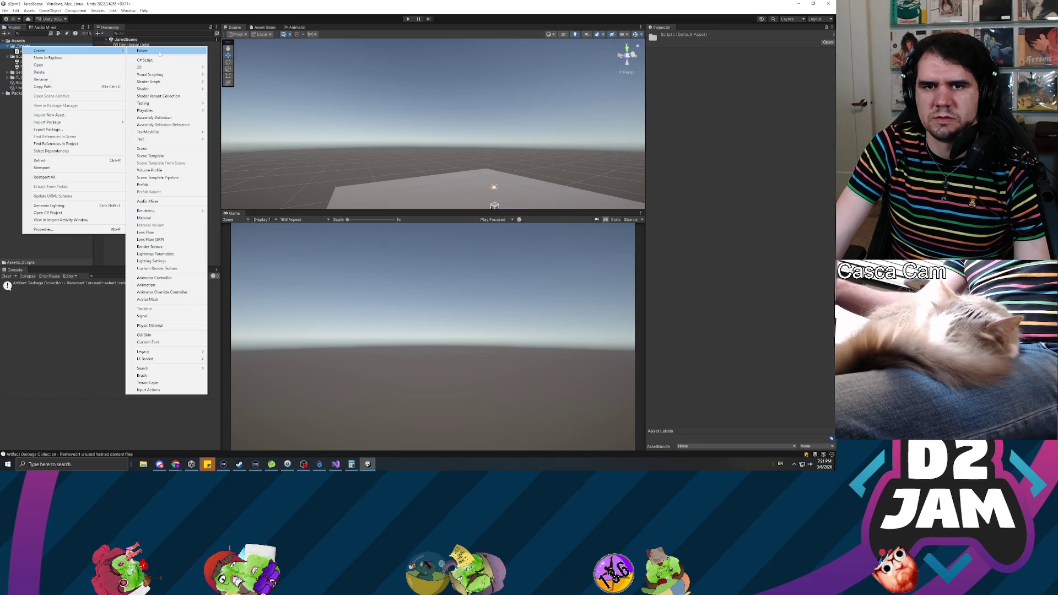
pyautogui.click(28, 43)
pyautogui.rightClick(27, 43)
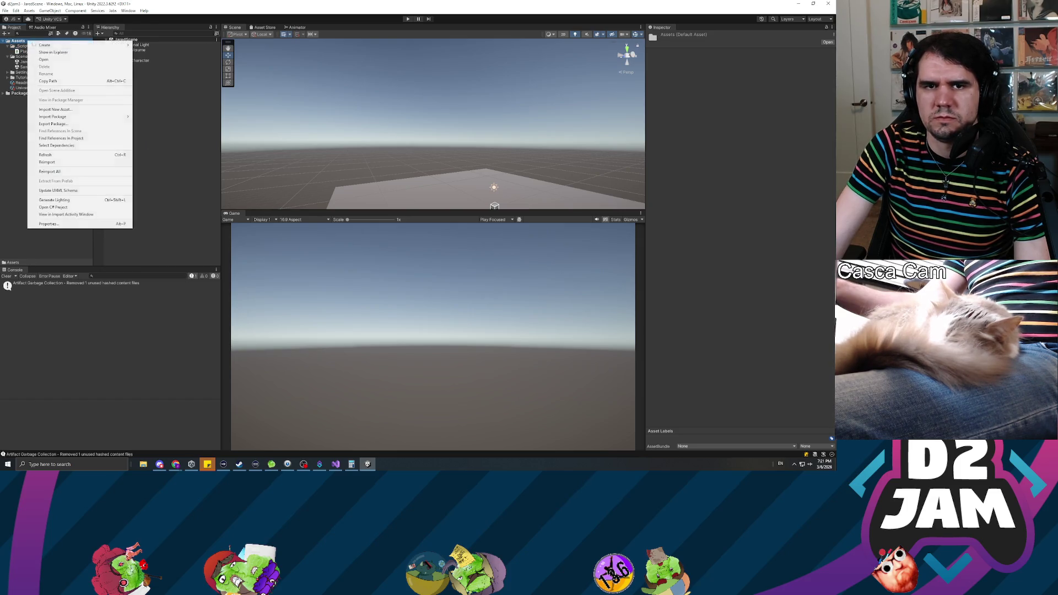
pyautogui.moveTo(82, 44)
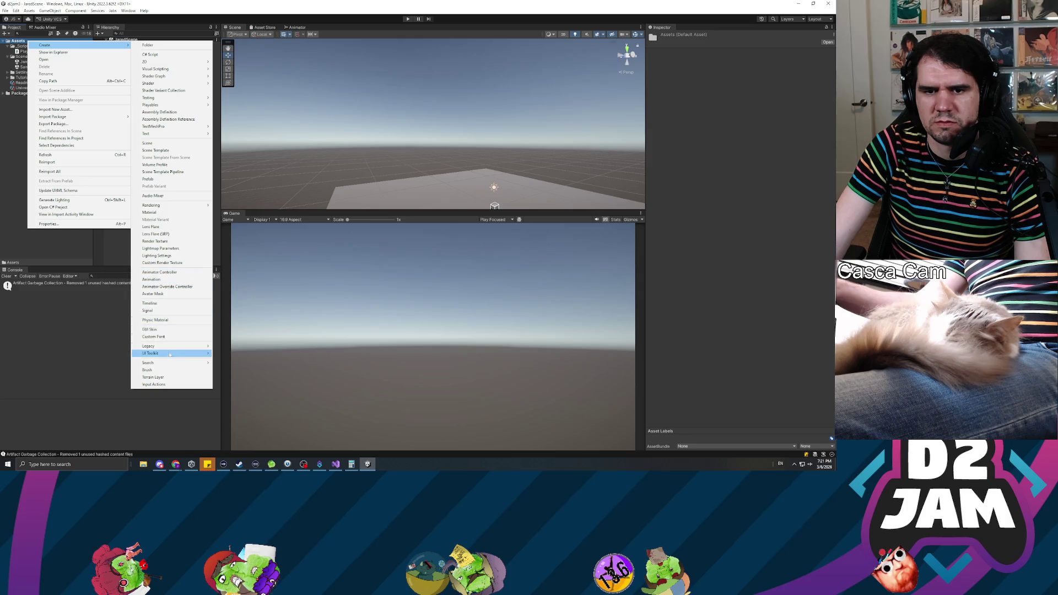
pyautogui.click(154, 384)
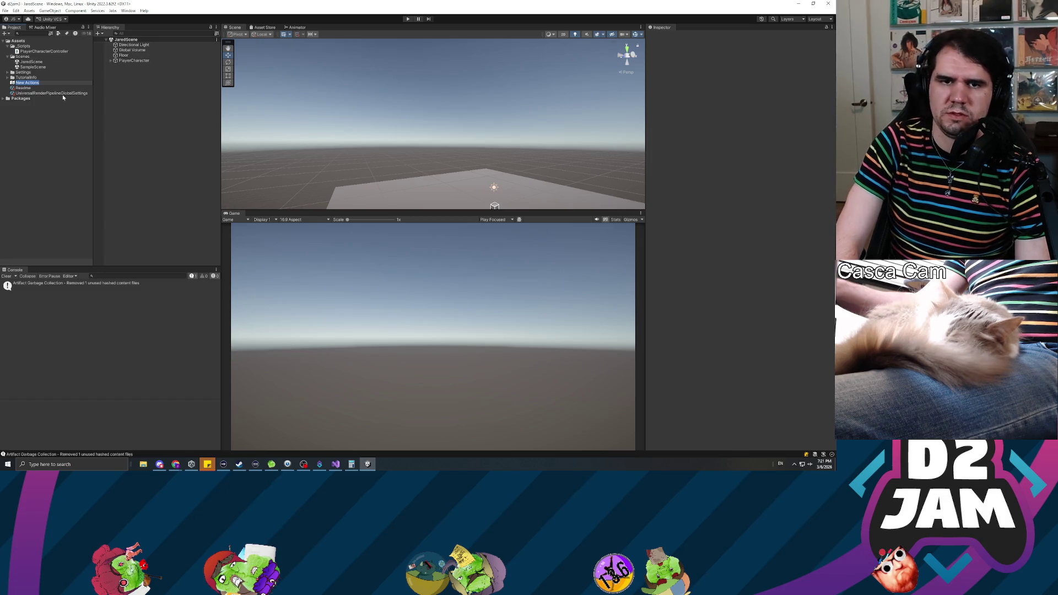
pyautogui.write('PlayerControls')
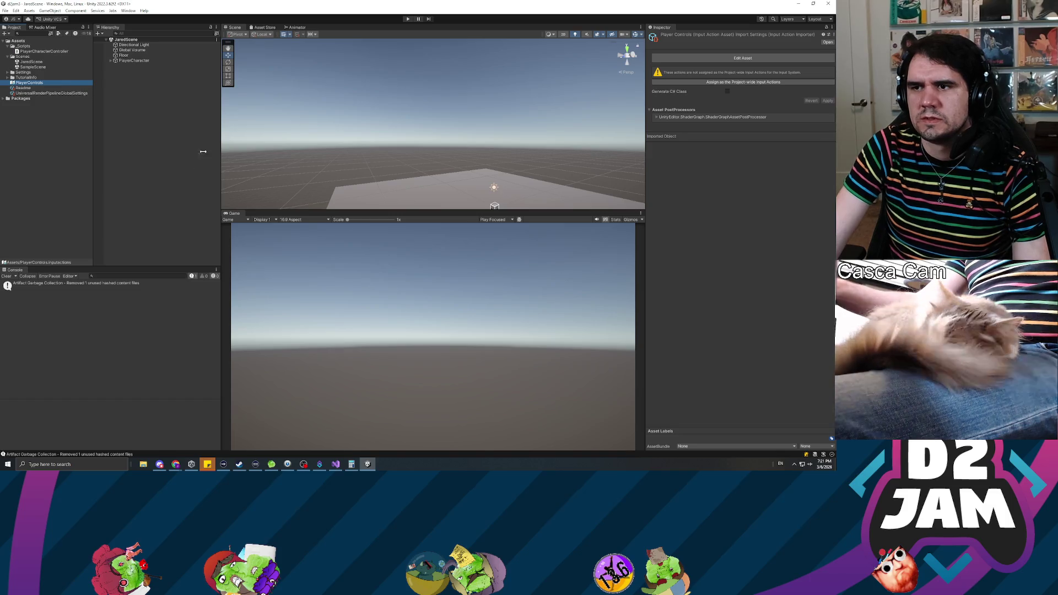
# - Open PlayerControls in a docked Input Actions editor and add a new action map
pyautogui.doubleClick(32, 83)
pyautogui.moveTo(278, 30); pyautogui.dragTo(352, 27)
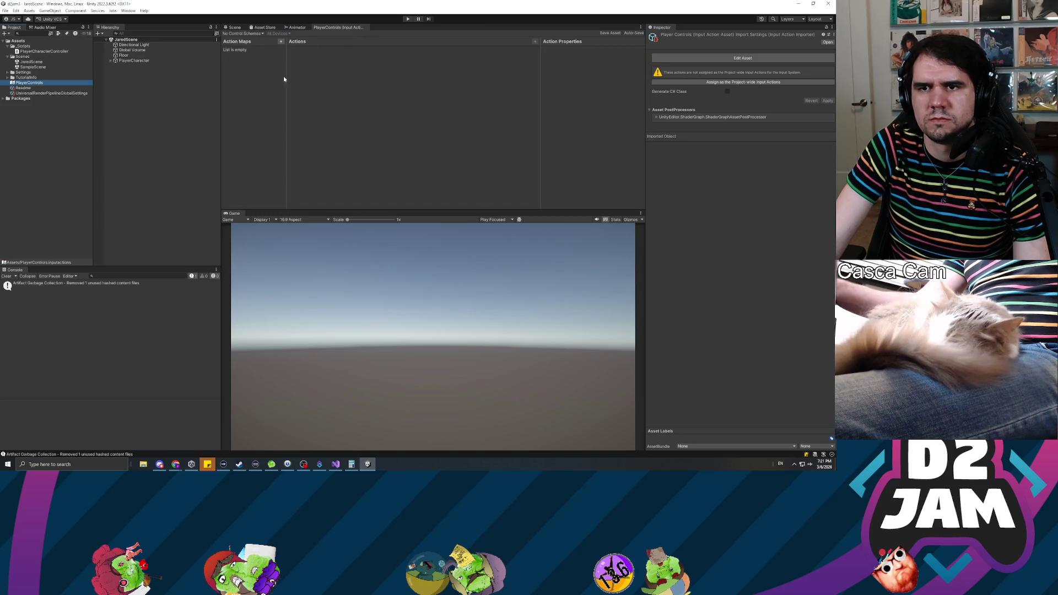
pyautogui.click(281, 42)
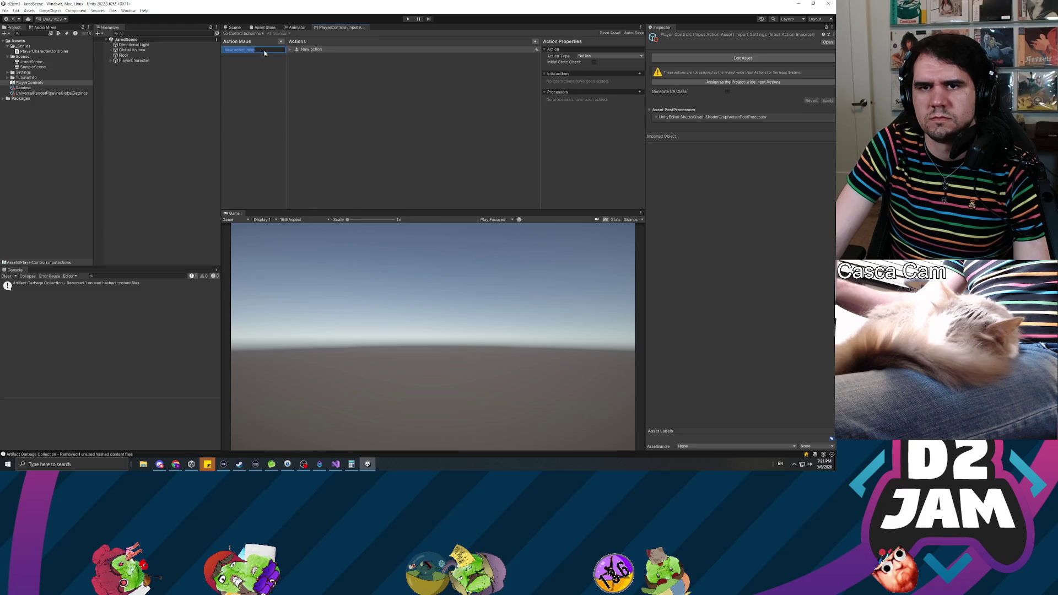
# - Name the action map PlayerMap, rename 'New action' to Forward, and select its empty binding
pyautogui.write('PlayerMap')
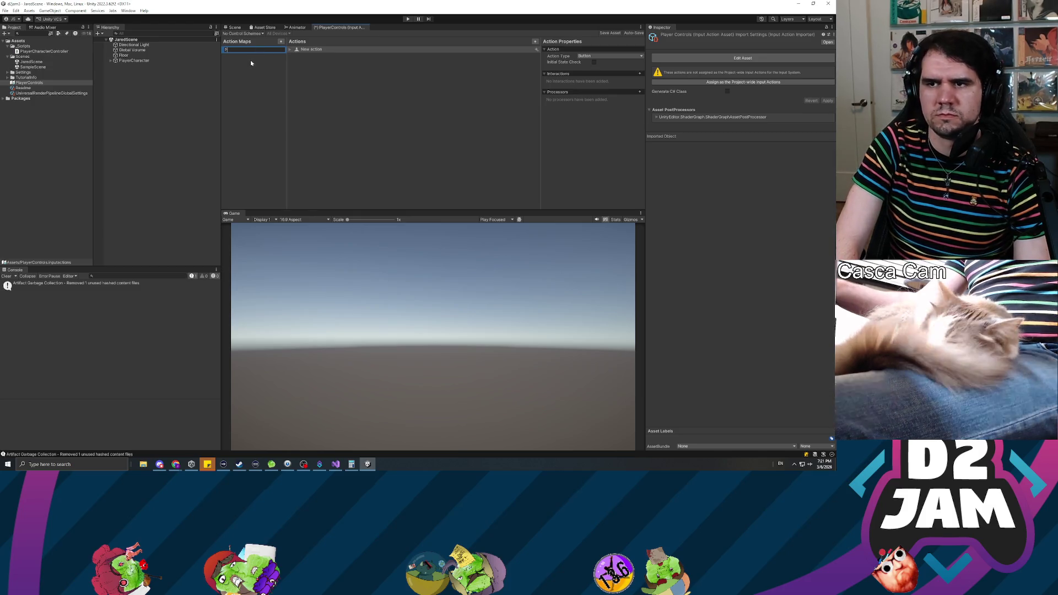
pyautogui.press('Return')
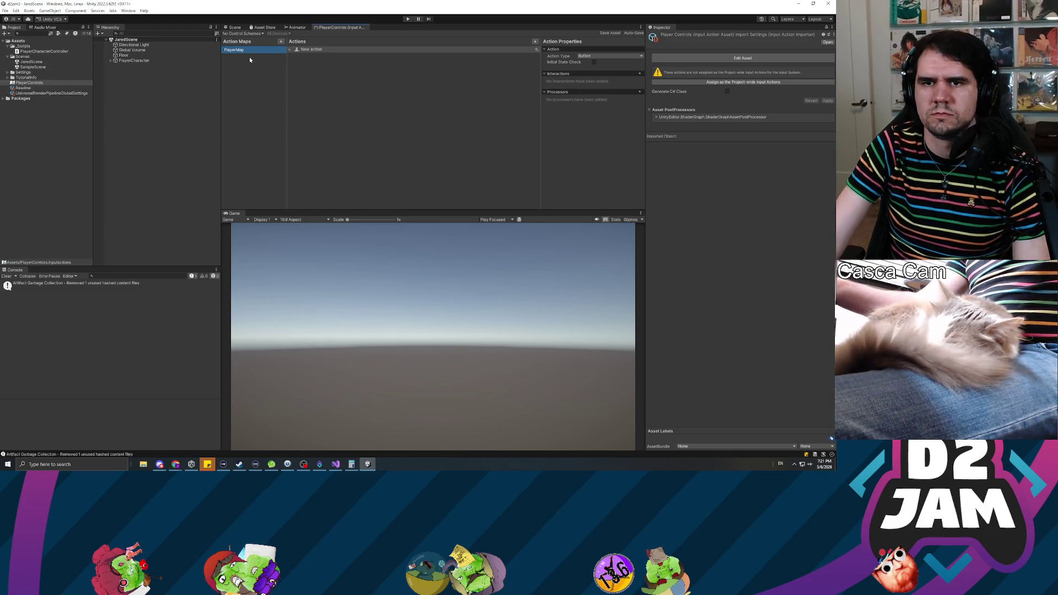
pyautogui.click(384, 49)
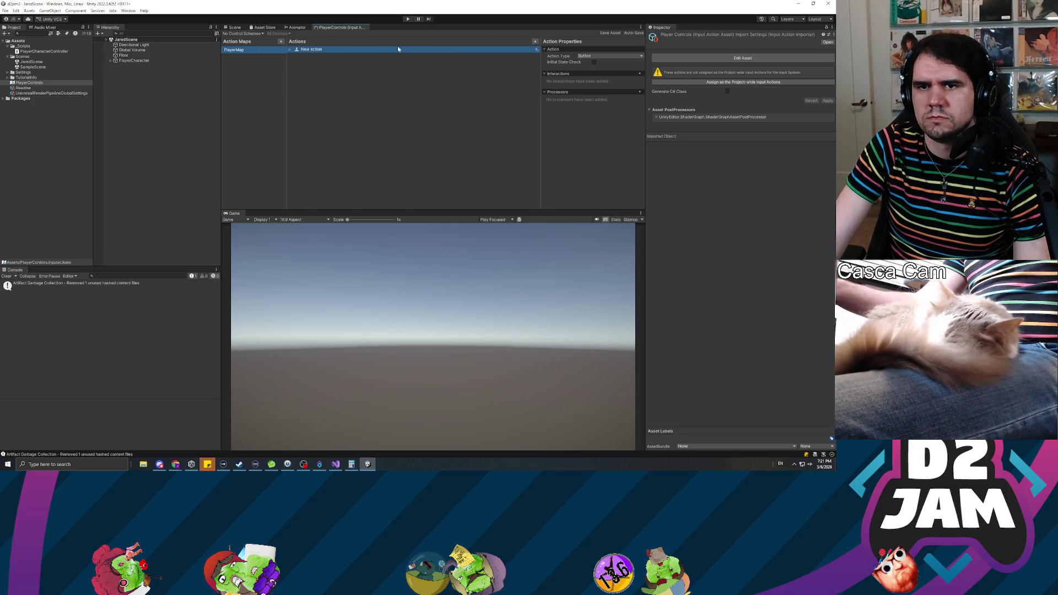
pyautogui.doubleClick(311, 50)
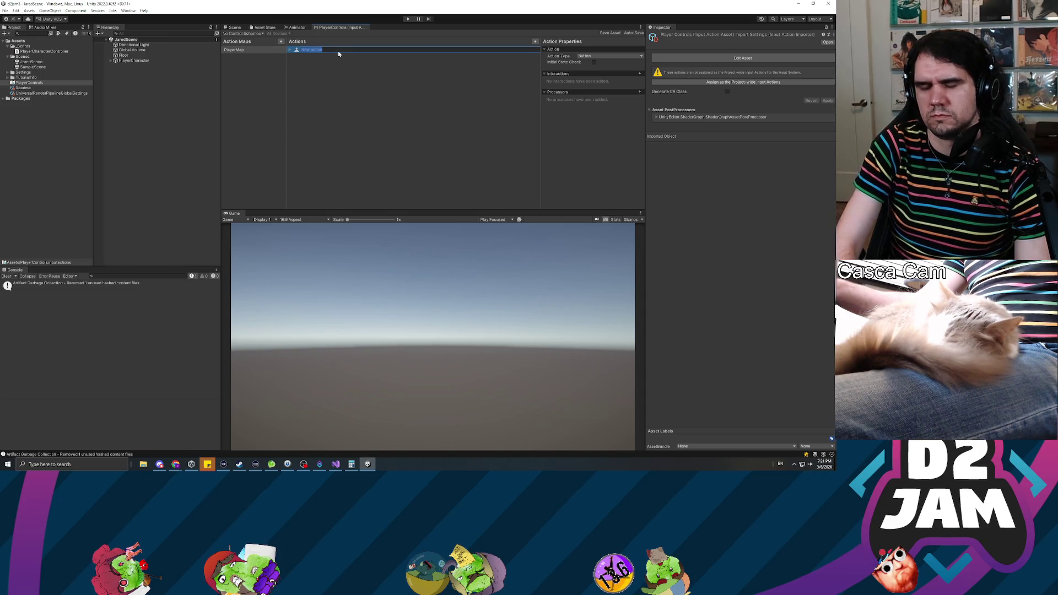
pyautogui.write('Forward')
pyautogui.press('Return')
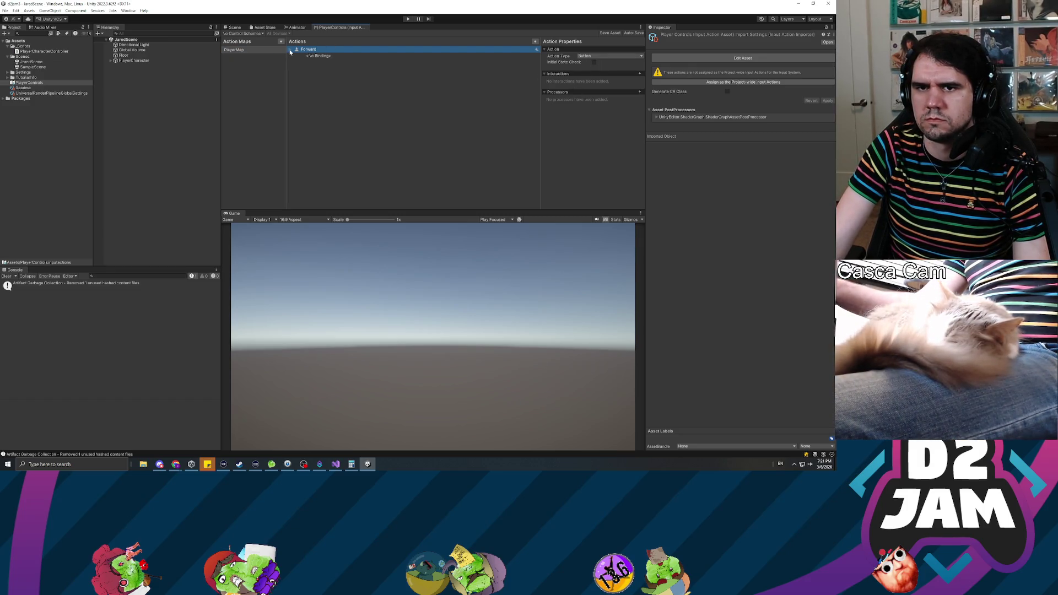
pyautogui.click(318, 56)
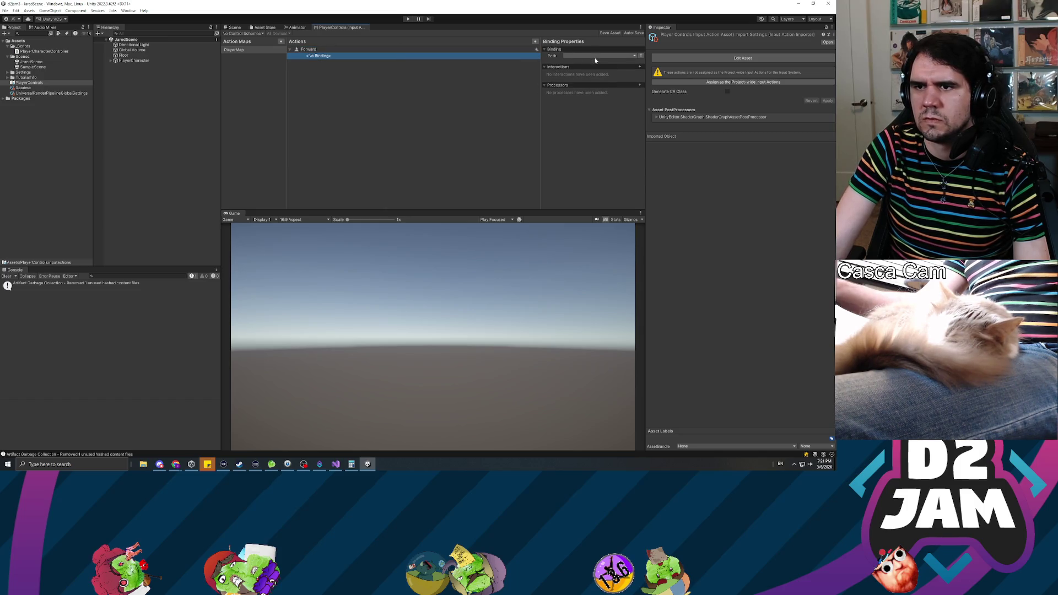
# - Bind Forward to W [Keyboard] via Keyboard > By Location of Key, then return to the Miro board
pyautogui.click(597, 57)
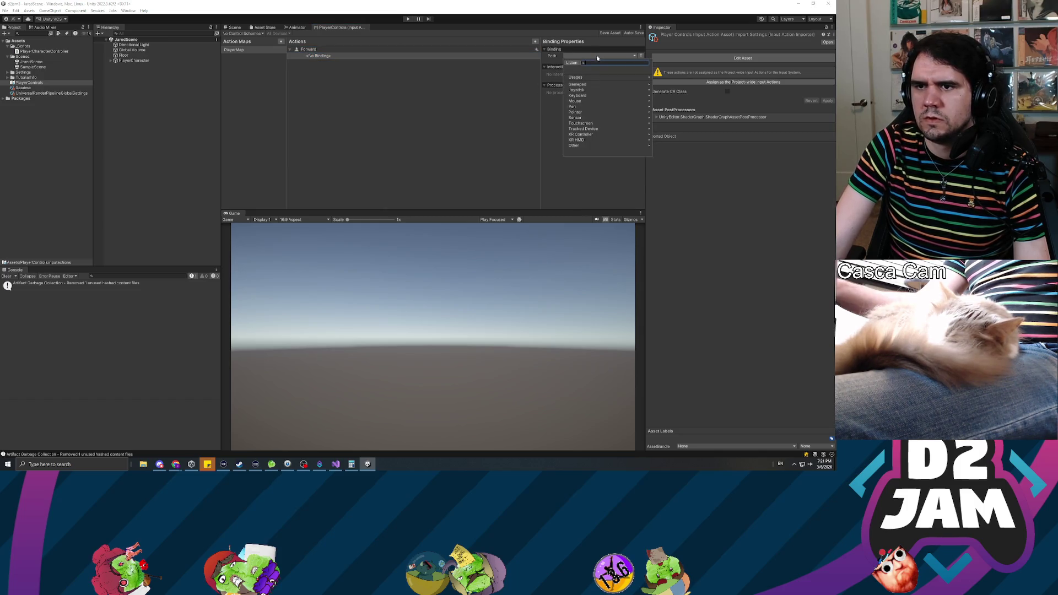
pyautogui.click(588, 96)
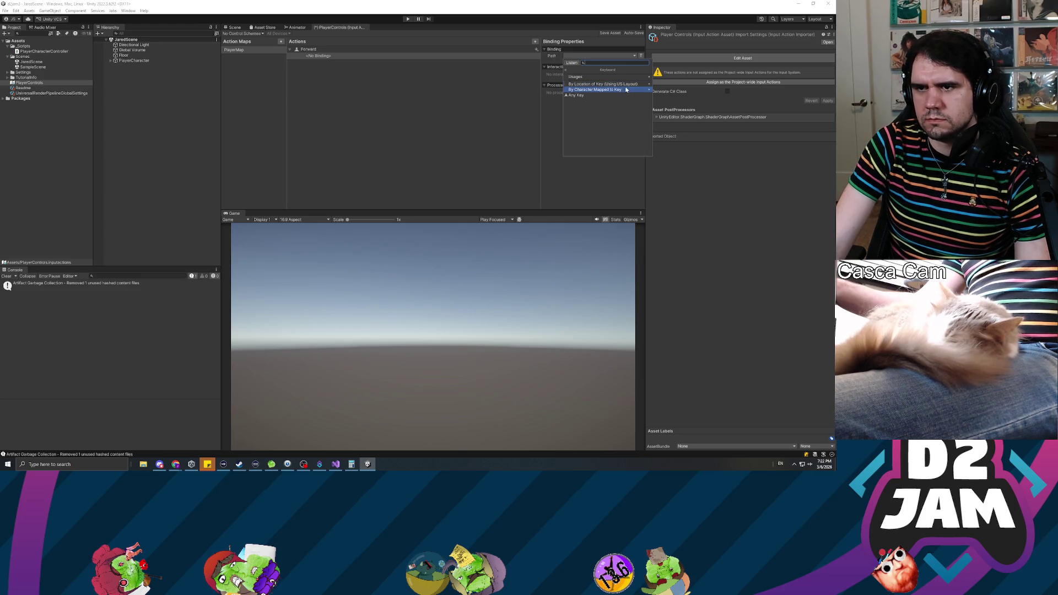
pyautogui.click(624, 86)
pyautogui.scroll(-3, 618, 129)
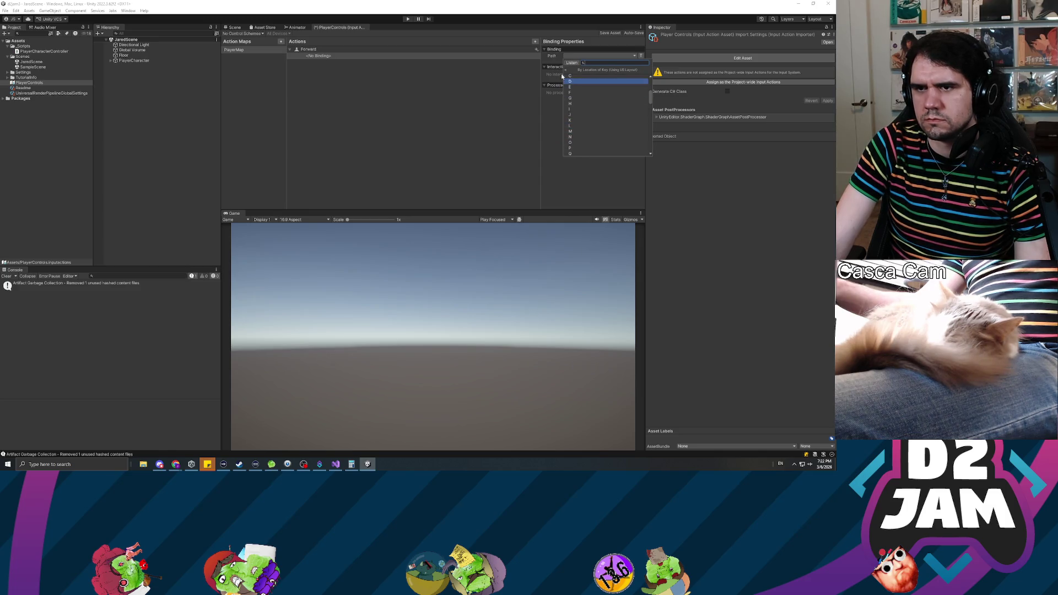
pyautogui.click(586, 70)
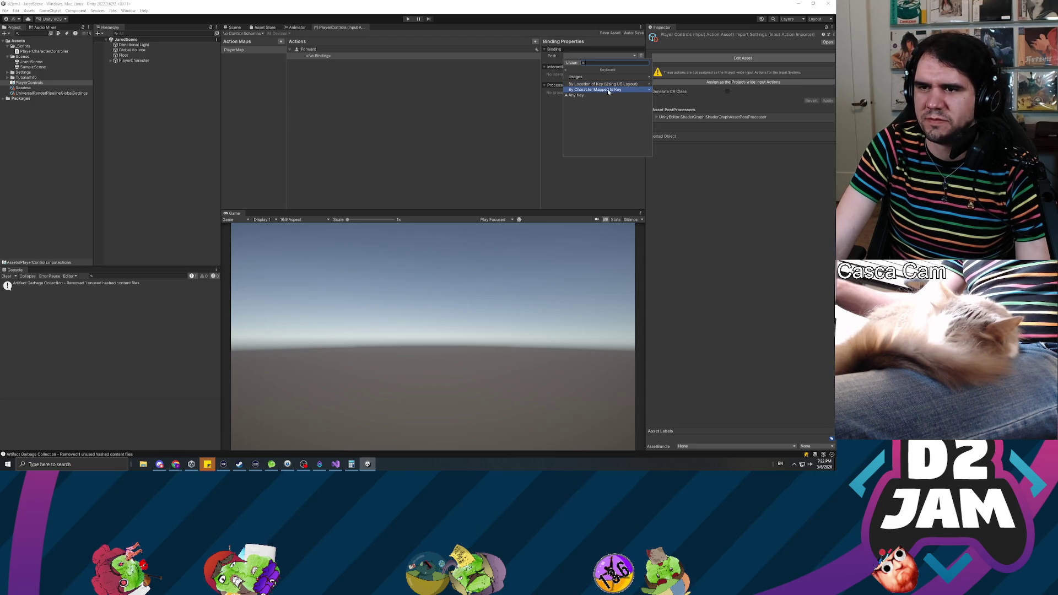
pyautogui.click(610, 85)
pyautogui.scroll(-3, 607, 112)
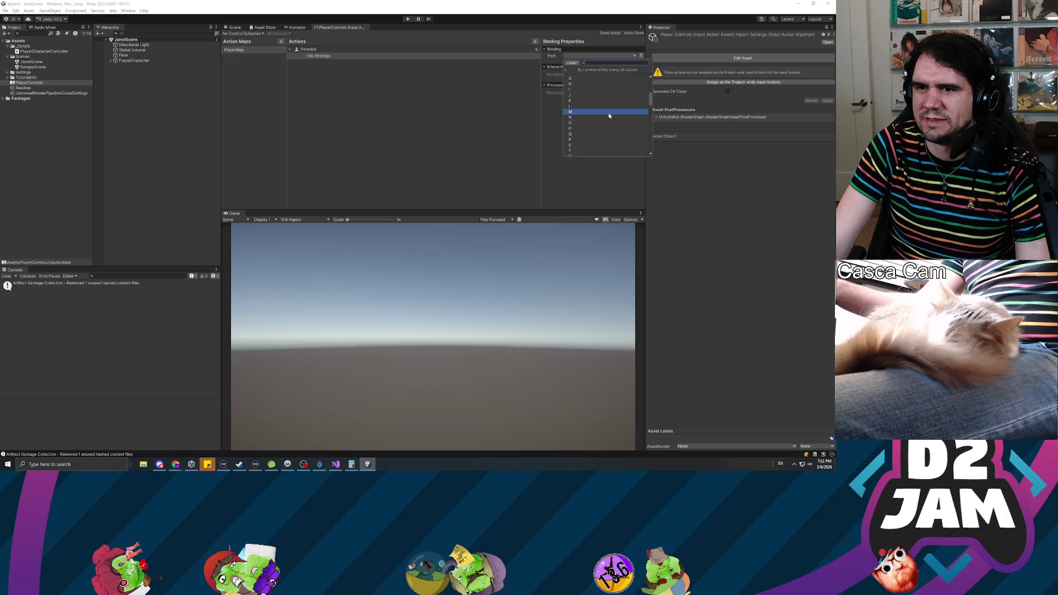
pyautogui.click(592, 148)
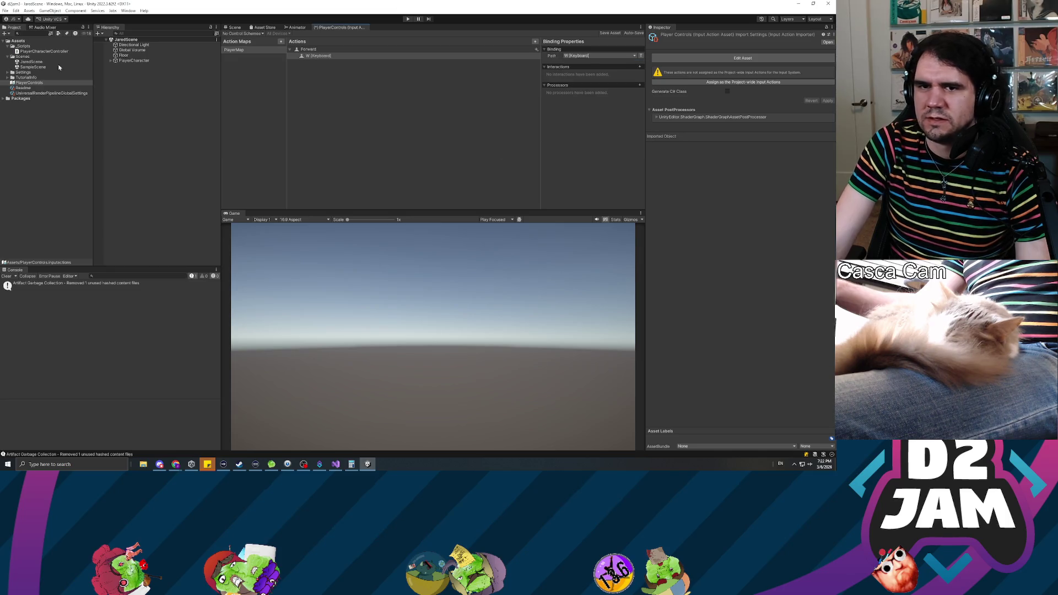
pyautogui.hotkey('alt', 'Tab')
pyautogui.scroll(5, 347, 144)
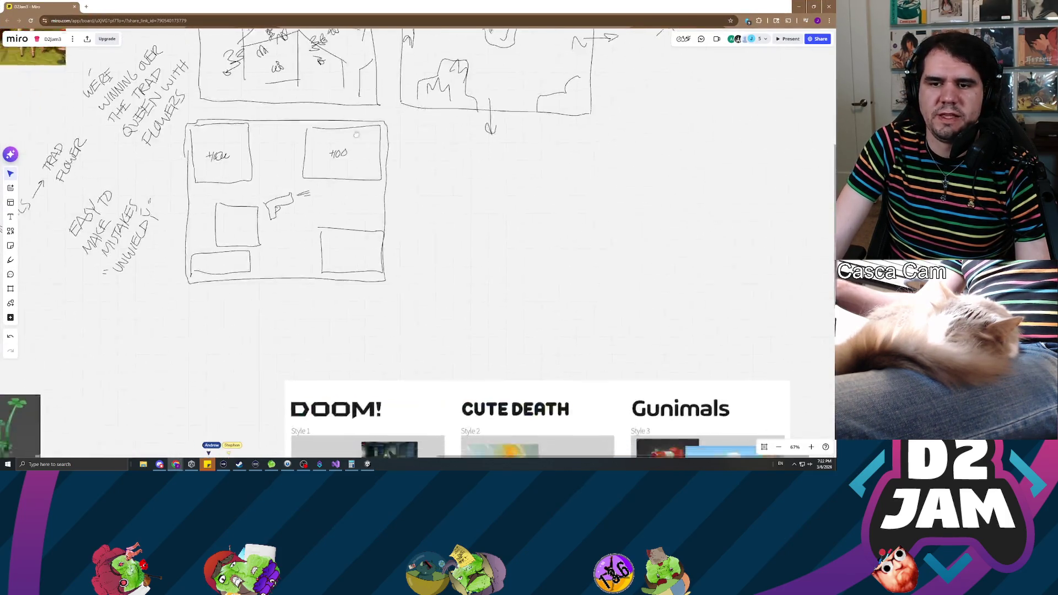
# - Zoom and pan the D2Jam3 board until the DOOM!, CUTE DEATH and Gunimals frames fill the screen
pyautogui.scroll(-10, 342, 297)
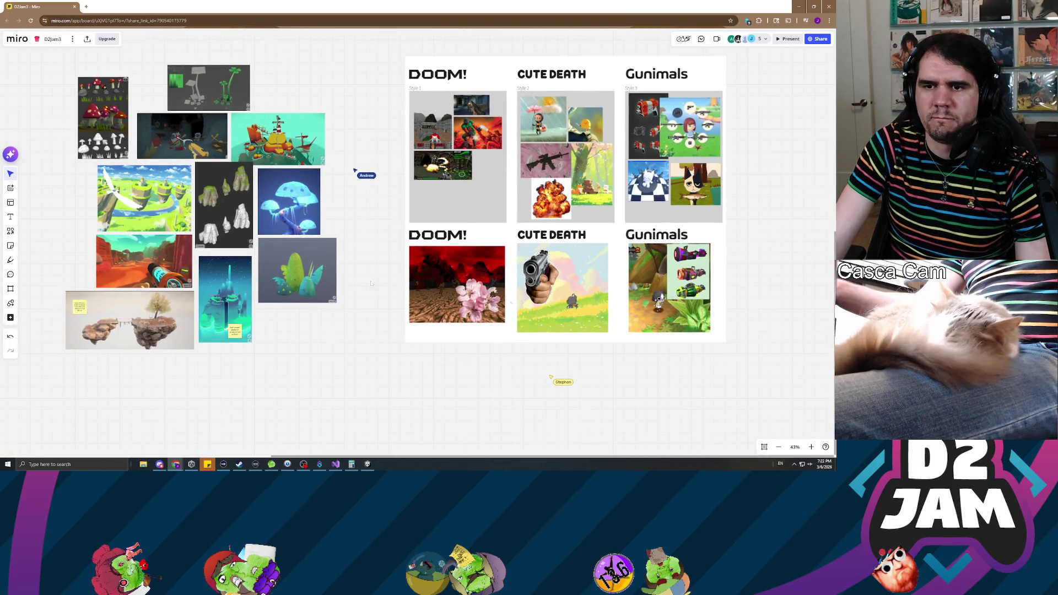
pyautogui.scroll(3, 328, 321)
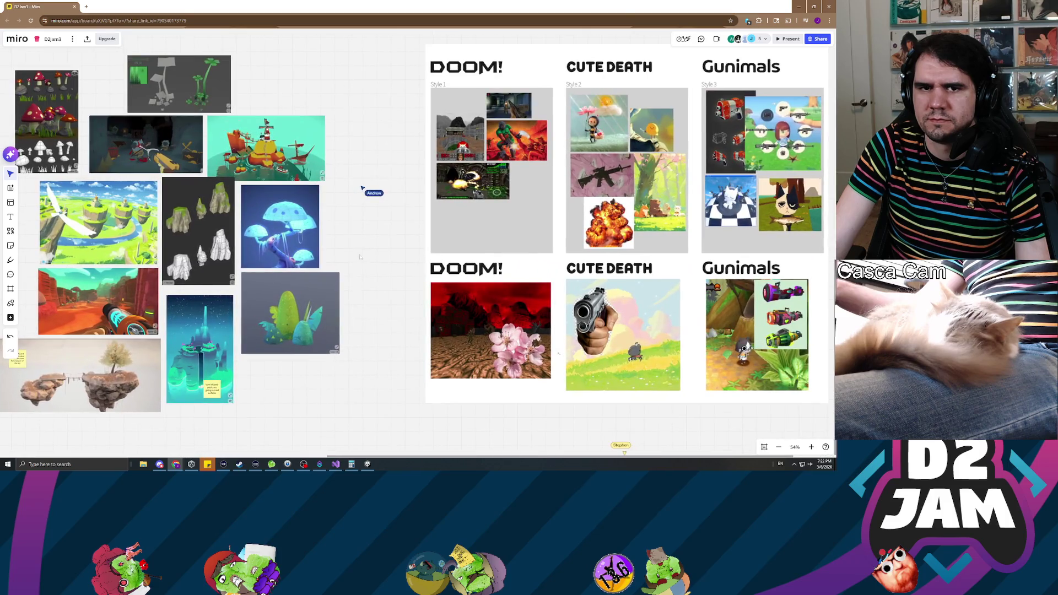
pyautogui.moveTo(359, 256); pyautogui.dragTo(364, 255)
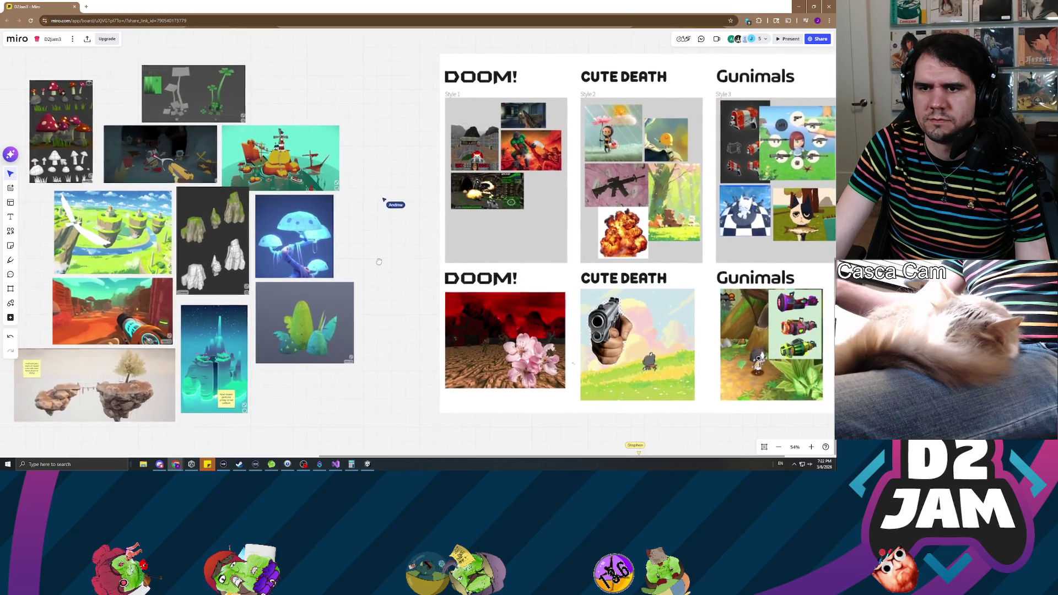
pyautogui.scroll(-1, 364, 255)
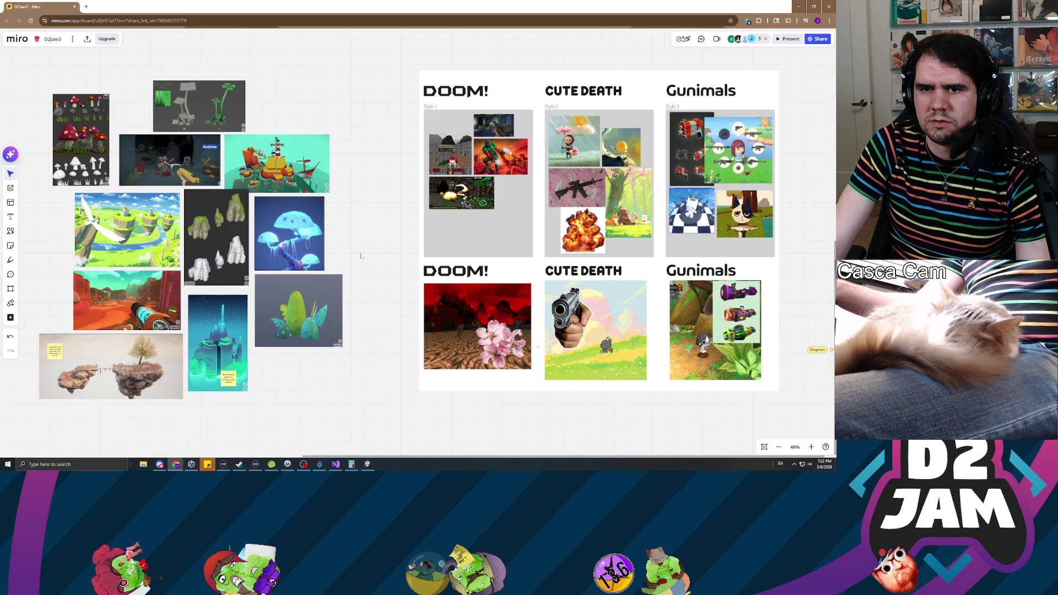
pyautogui.scroll(3, 361, 255)
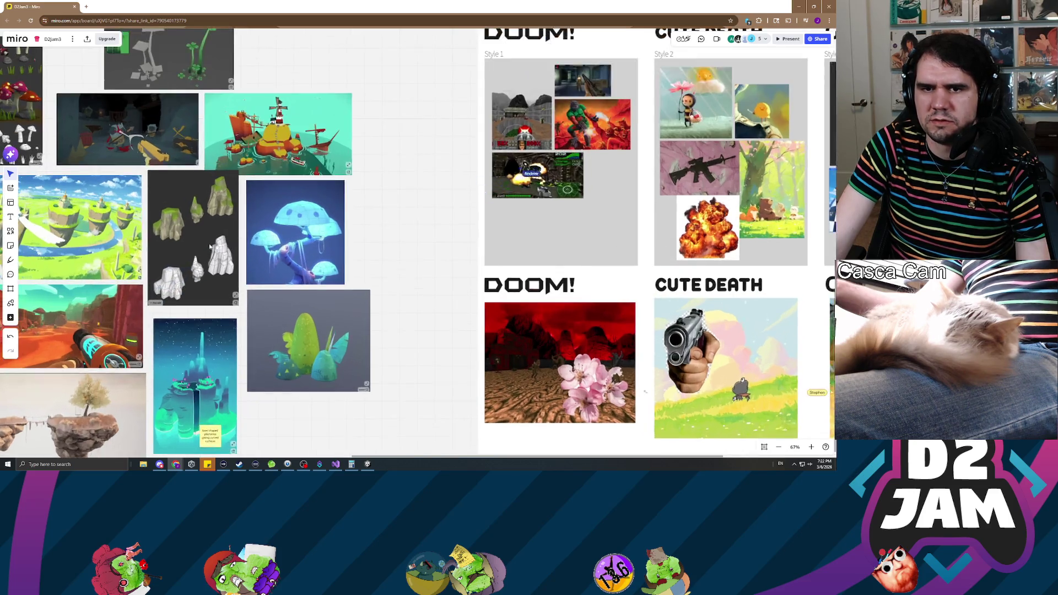
pyautogui.scroll(-1, 359, 213)
pyautogui.scroll(2, 342, 232)
pyautogui.moveTo(513, 189)
pyautogui.mouseDown()
pyautogui.moveTo(390, 229)
pyautogui.moveTo(544, 293)
pyautogui.moveTo(521, 344)
pyautogui.moveTo(257, 318)
pyautogui.mouseUp()
pyautogui.moveTo(571, 296)
pyautogui.mouseDown()
pyautogui.moveTo(183, 272)
pyautogui.moveTo(211, 277)
pyautogui.mouseUp()
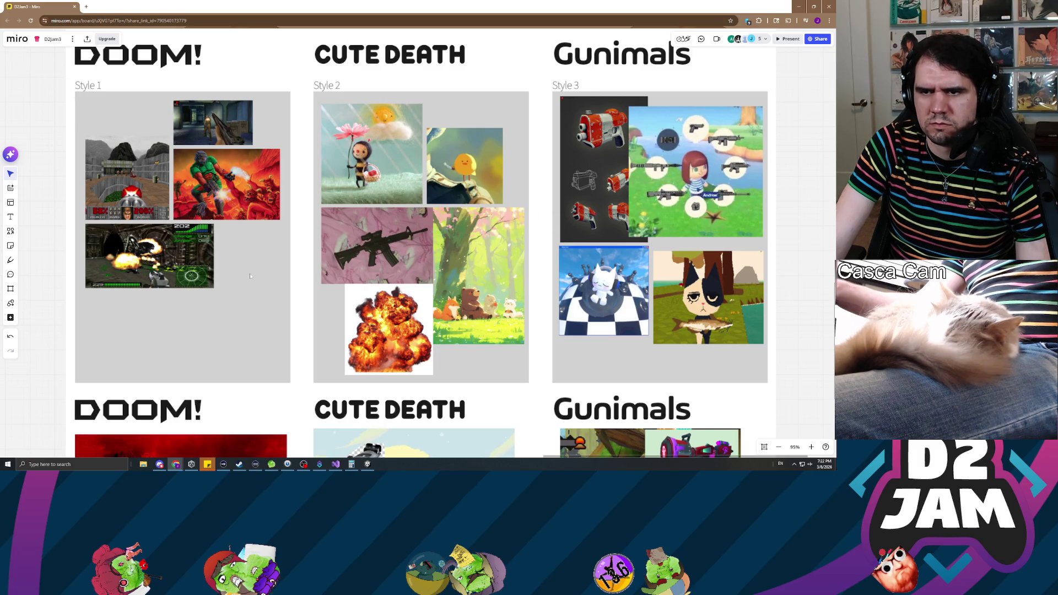
pyautogui.scroll(-1, 278, 322)
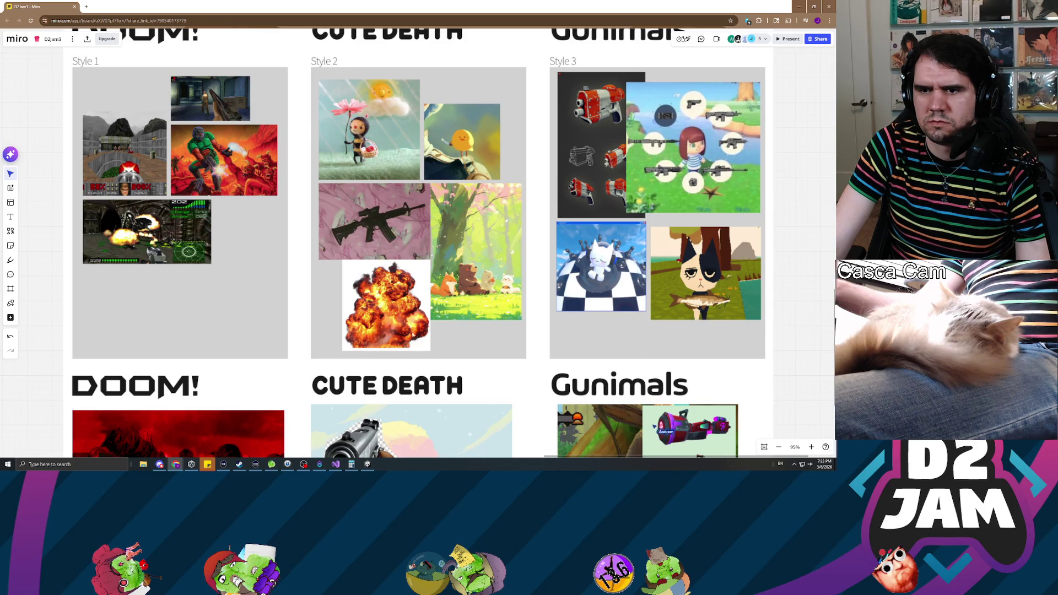
pyautogui.scroll(-5, 282, 318)
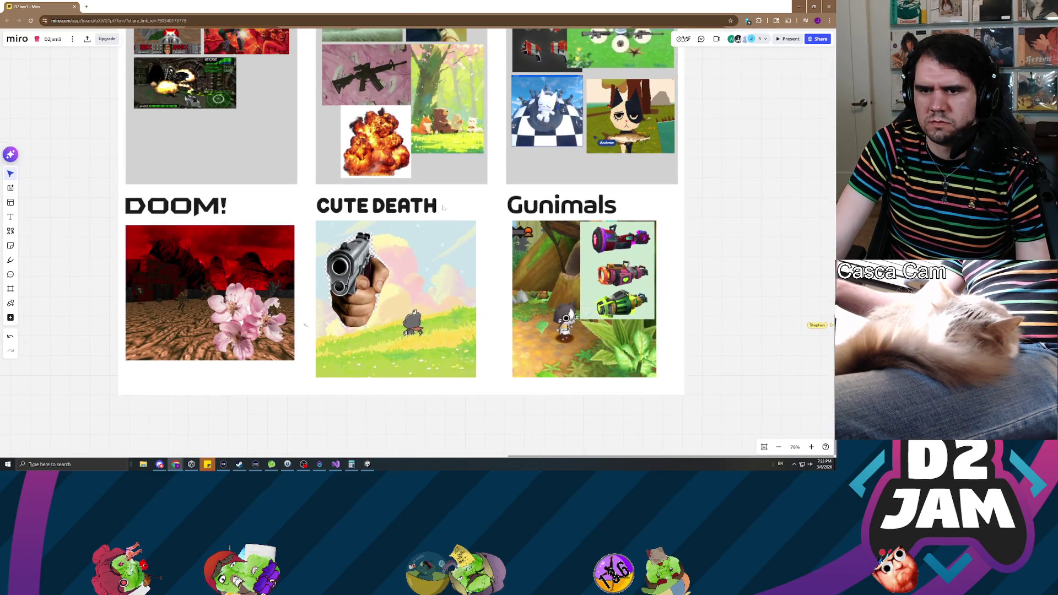
pyautogui.scroll(-2, 462, 272)
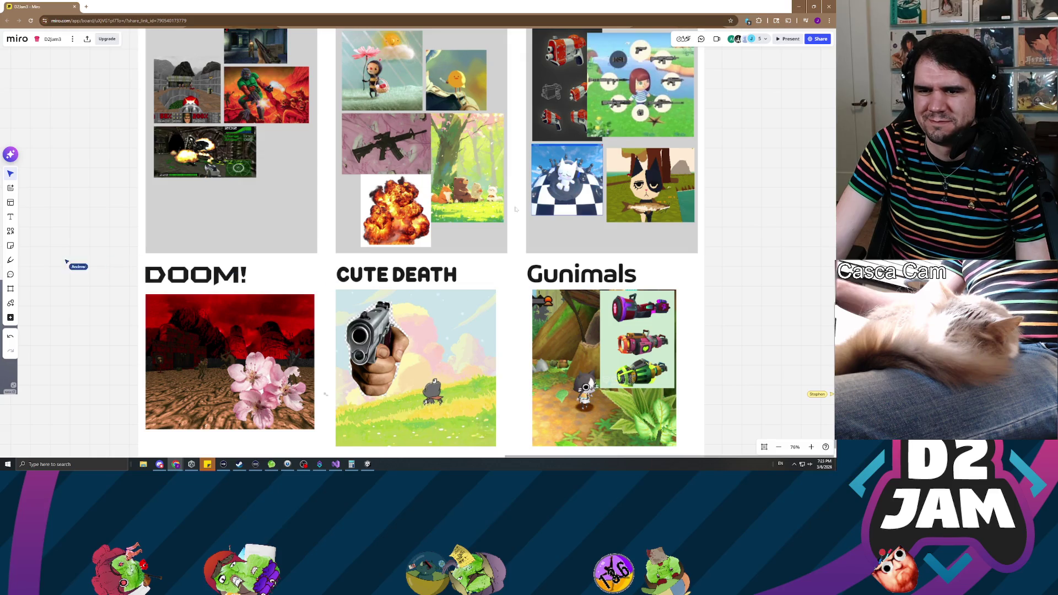
pyautogui.moveTo(500, 160)
pyautogui.mouseDown()
pyautogui.moveTo(506, 219)
pyautogui.moveTo(487, 226)
pyautogui.moveTo(503, 206)
pyautogui.mouseUp()
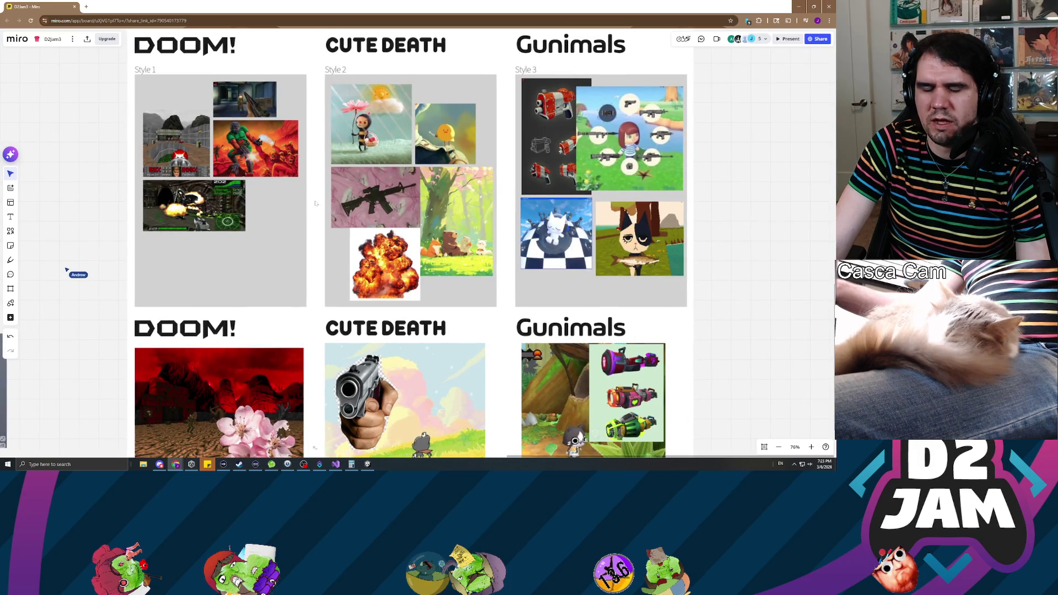
pyautogui.moveTo(315, 203); pyautogui.dragTo(331, 199)
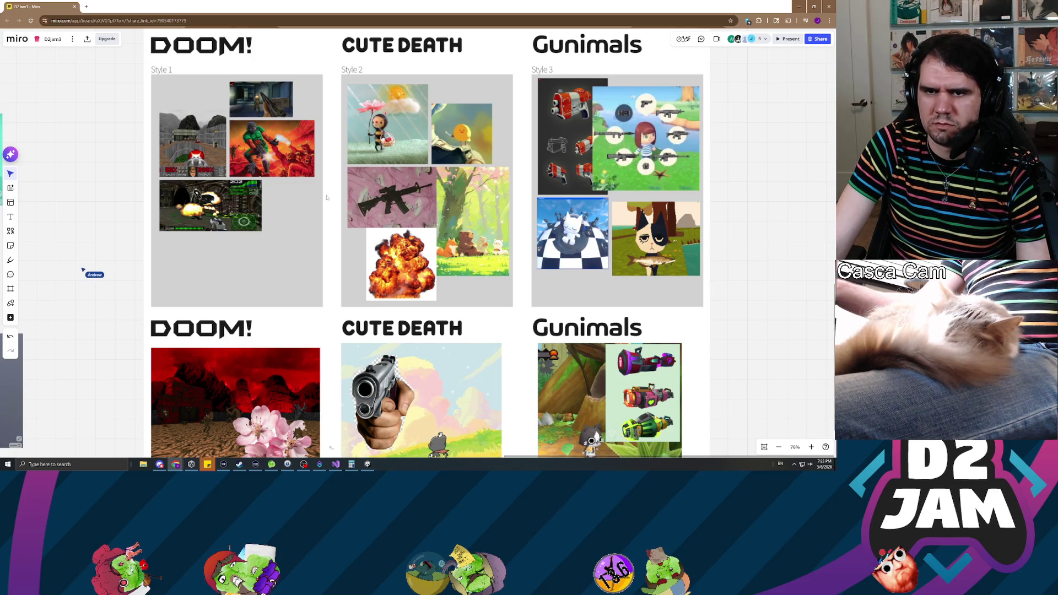
pyautogui.scroll(-3, 327, 199)
pyautogui.scroll(3, 327, 199)
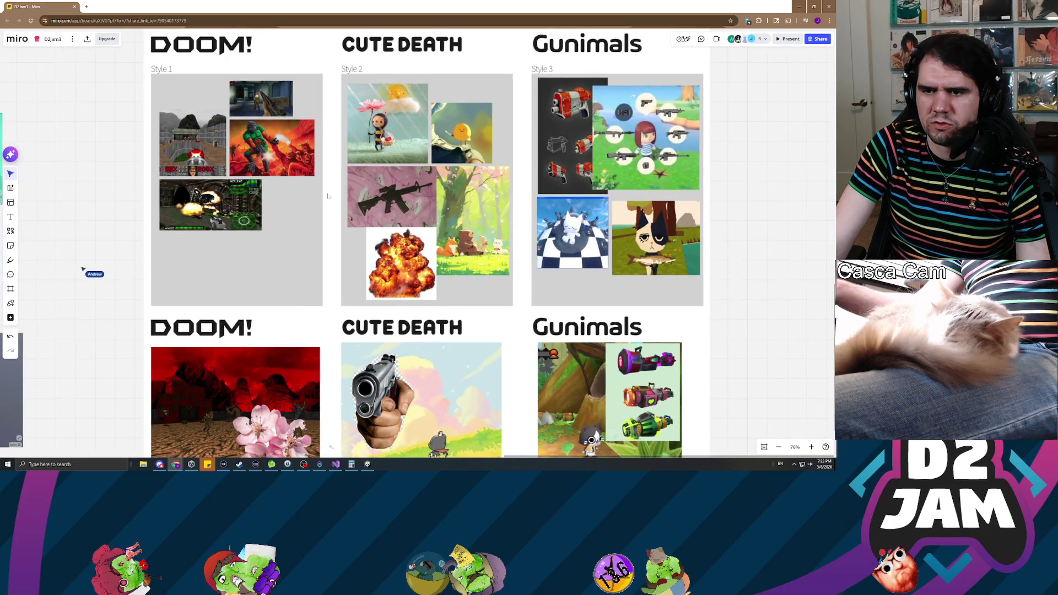
pyautogui.moveTo(329, 325)
pyautogui.mouseDown()
pyautogui.moveTo(325, 180)
pyautogui.moveTo(319, 267)
pyautogui.mouseUp()
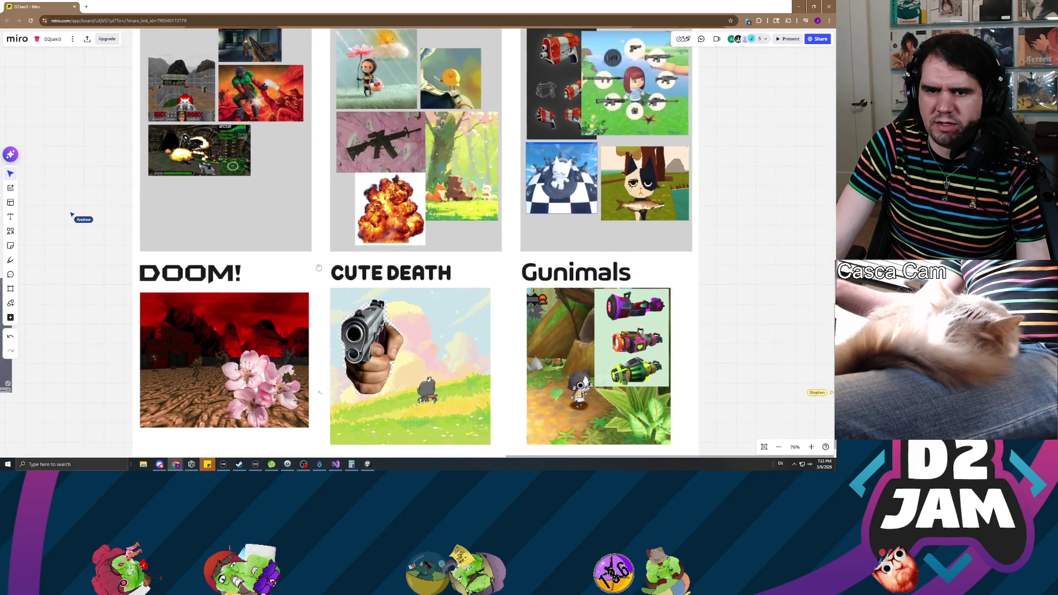
pyautogui.scroll(-2, 321, 266)
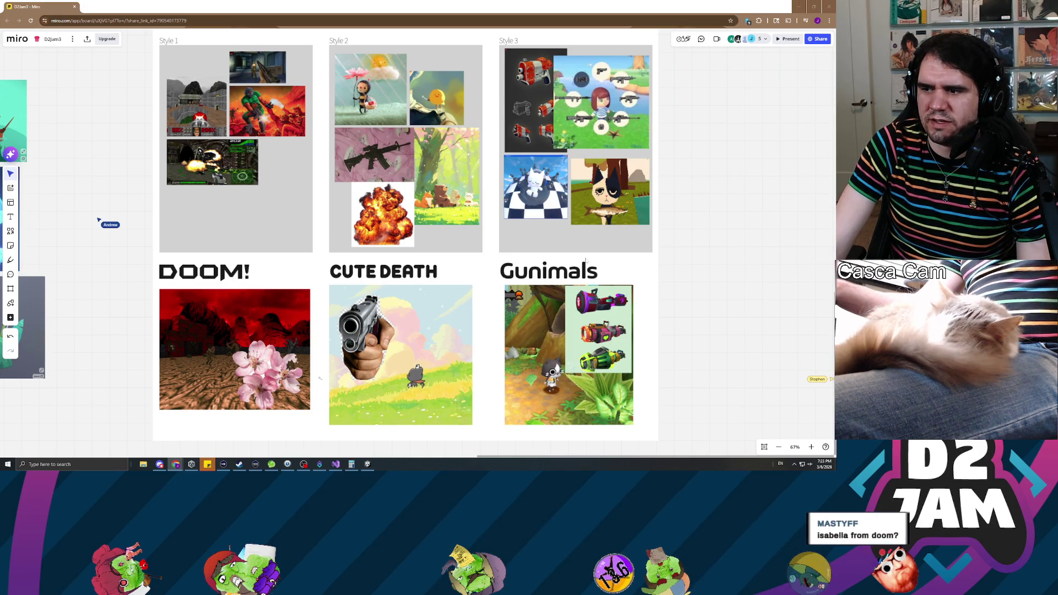
pyautogui.moveTo(319, 211)
pyautogui.mouseDown()
pyautogui.moveTo(315, 200)
pyautogui.moveTo(330, 235)
pyautogui.mouseUp()
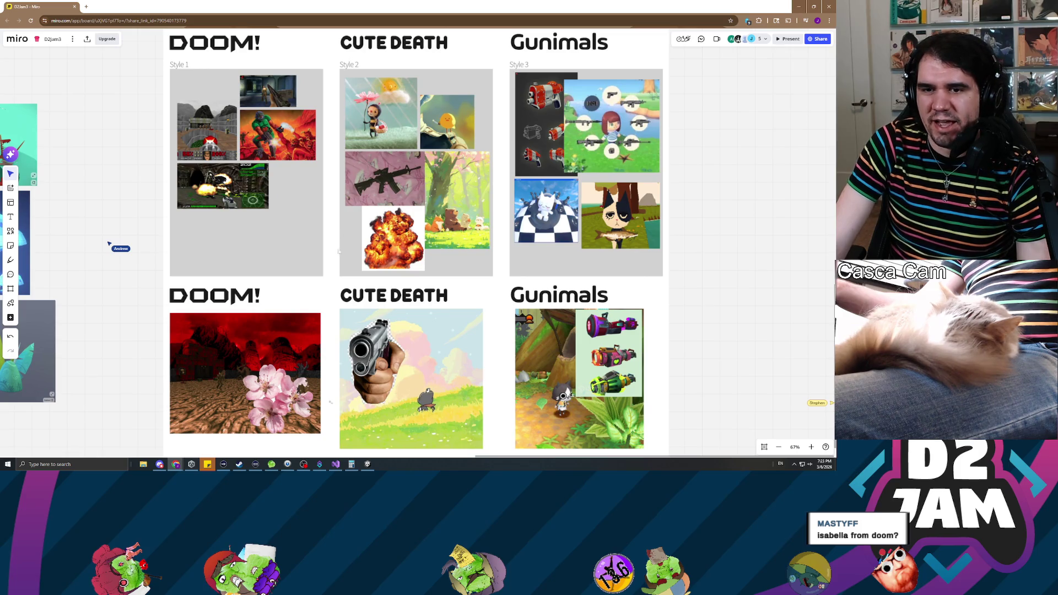
pyautogui.scroll(-2, 335, 225)
pyautogui.moveTo(332, 214); pyautogui.dragTo(340, 259)
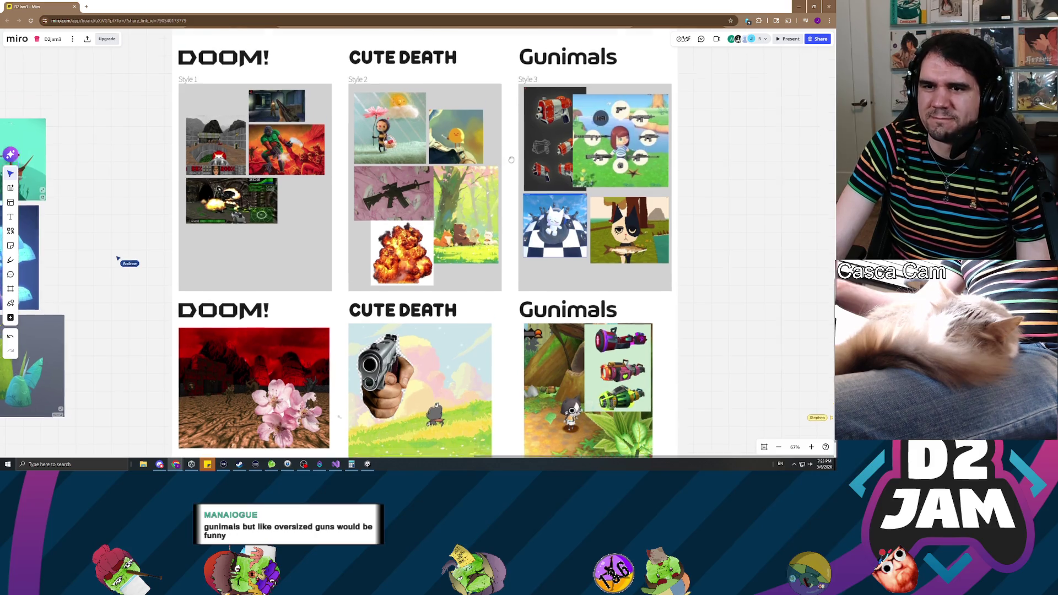
pyautogui.moveTo(498, 148); pyautogui.dragTo(493, 143)
pyautogui.moveTo(487, 131); pyautogui.dragTo(491, 135)
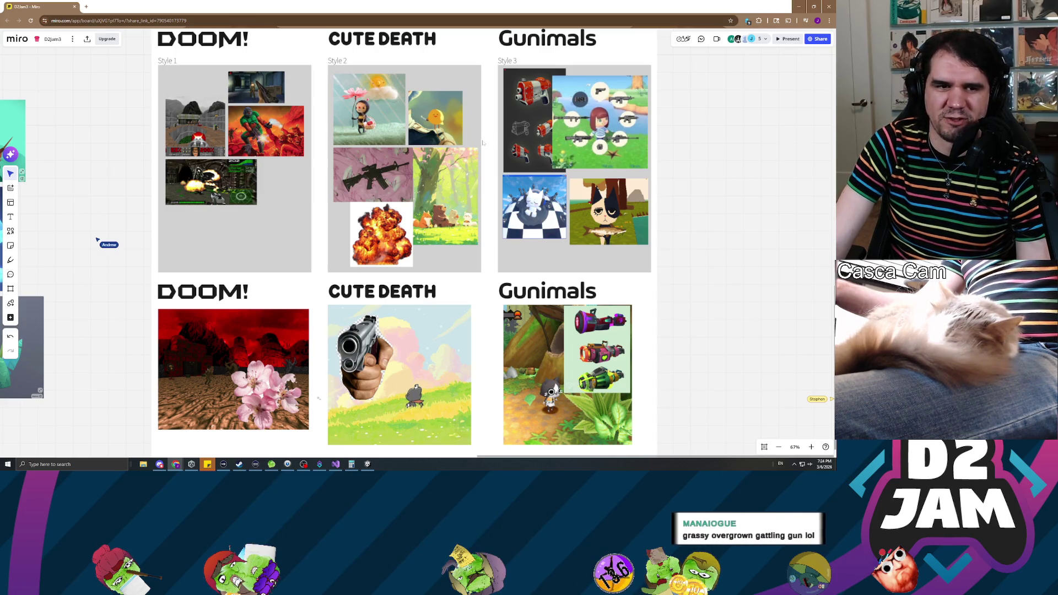
pyautogui.scroll(2, 485, 143)
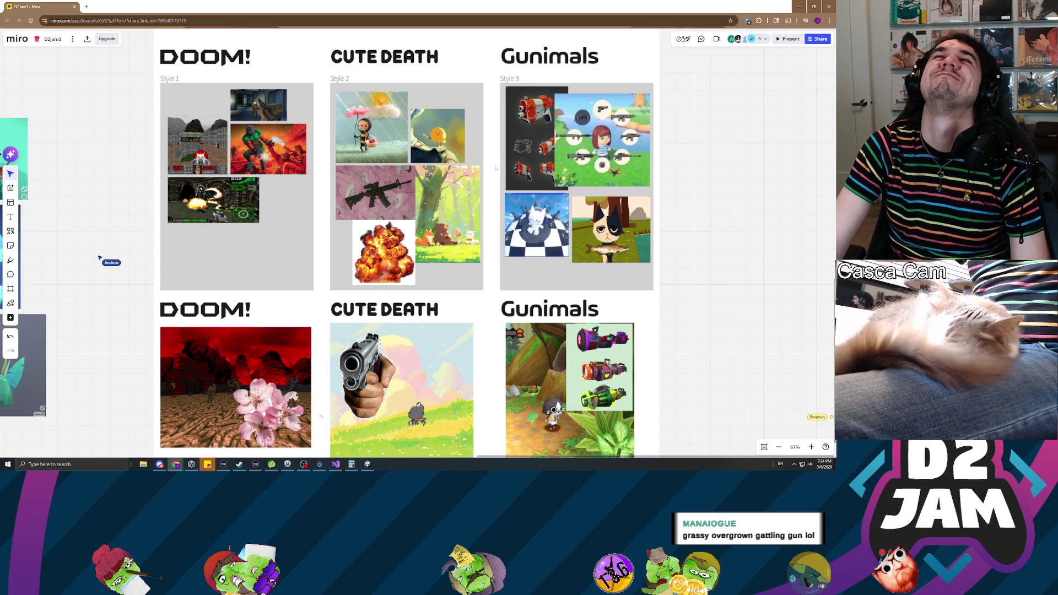
pyautogui.scroll(-3, 483, 188)
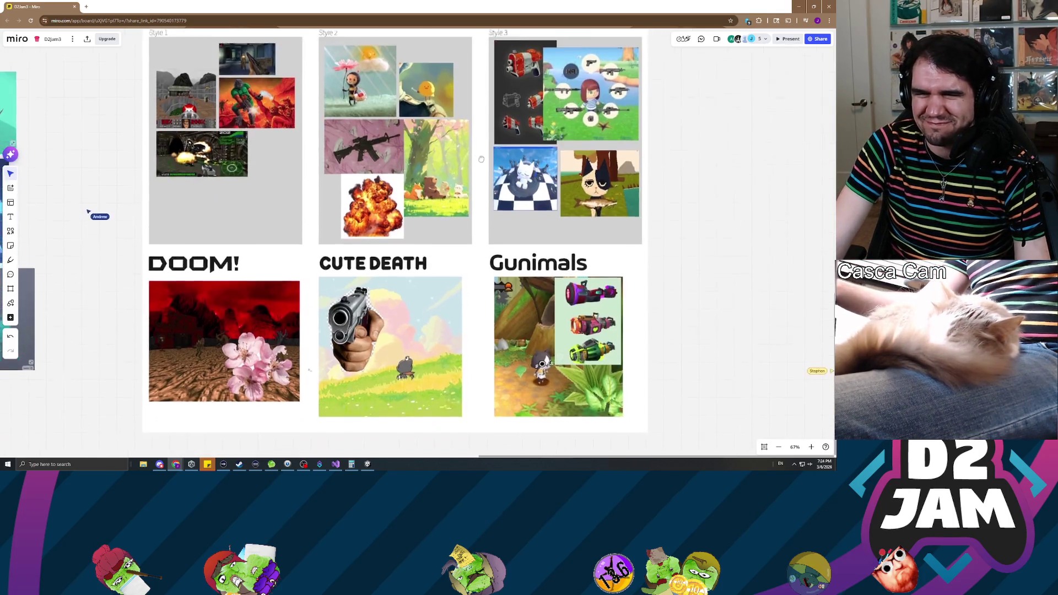
pyautogui.scroll(3, 424, 208)
pyautogui.scroll(-3, 435, 204)
pyautogui.scroll(-2, 316, 326)
pyautogui.scroll(3, 325, 220)
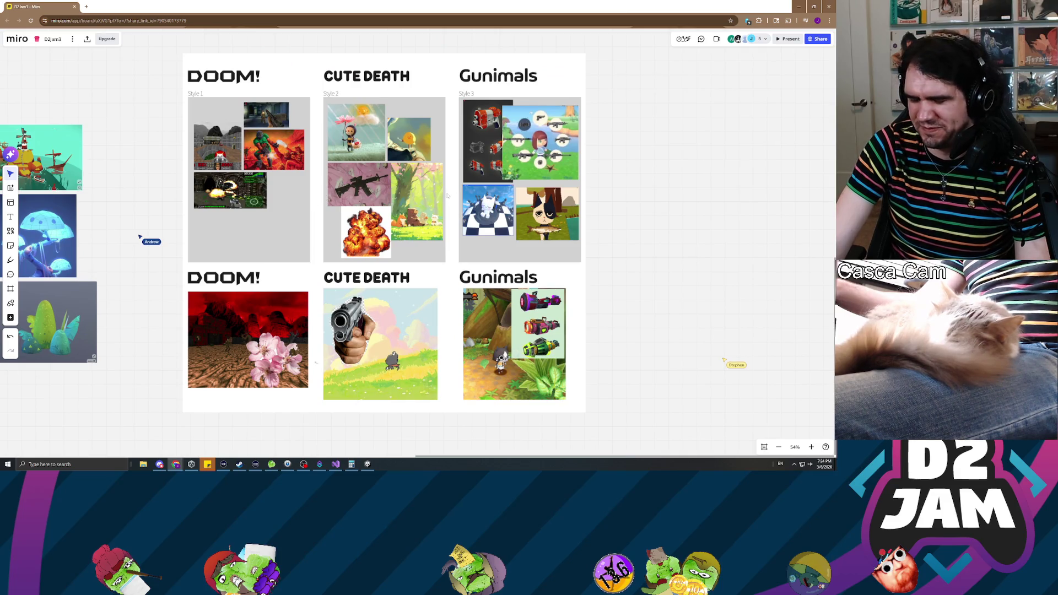
pyautogui.scroll(1, 448, 195)
pyautogui.scroll(-1, 447, 194)
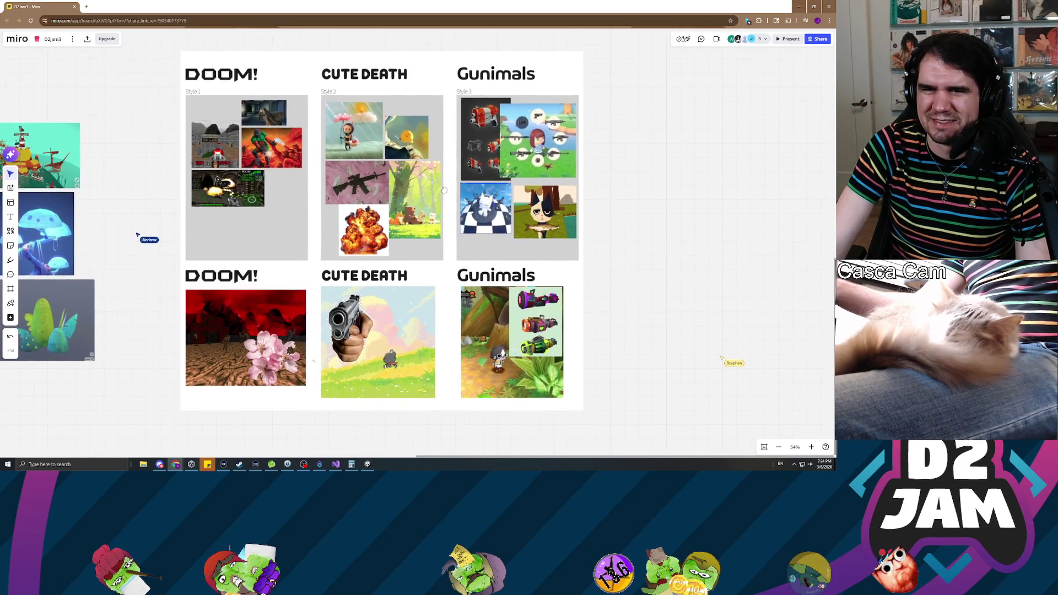
pyautogui.scroll(2, 446, 193)
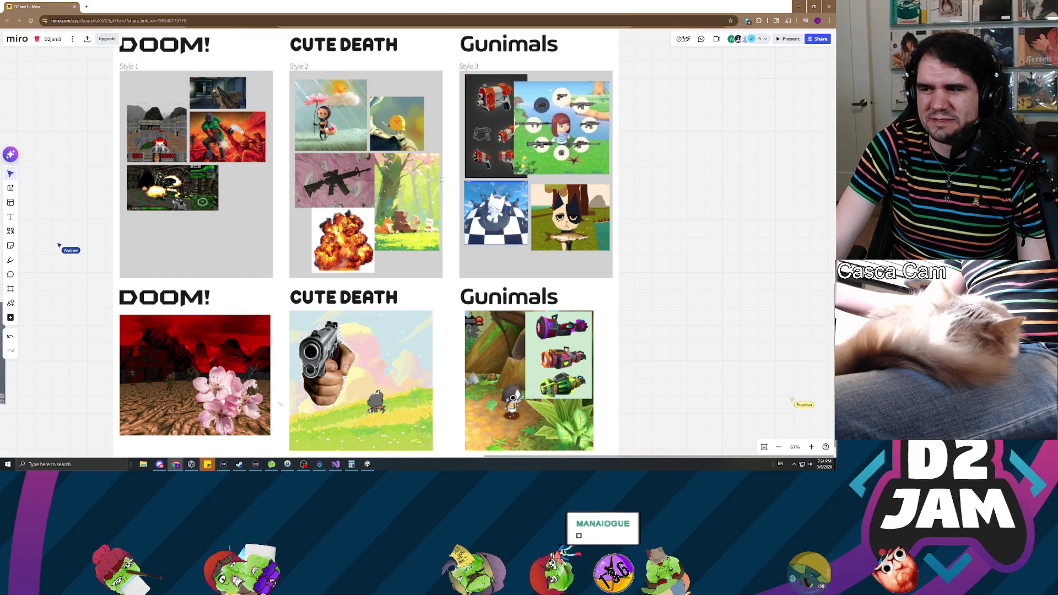
pyautogui.scroll(5, 441, 178)
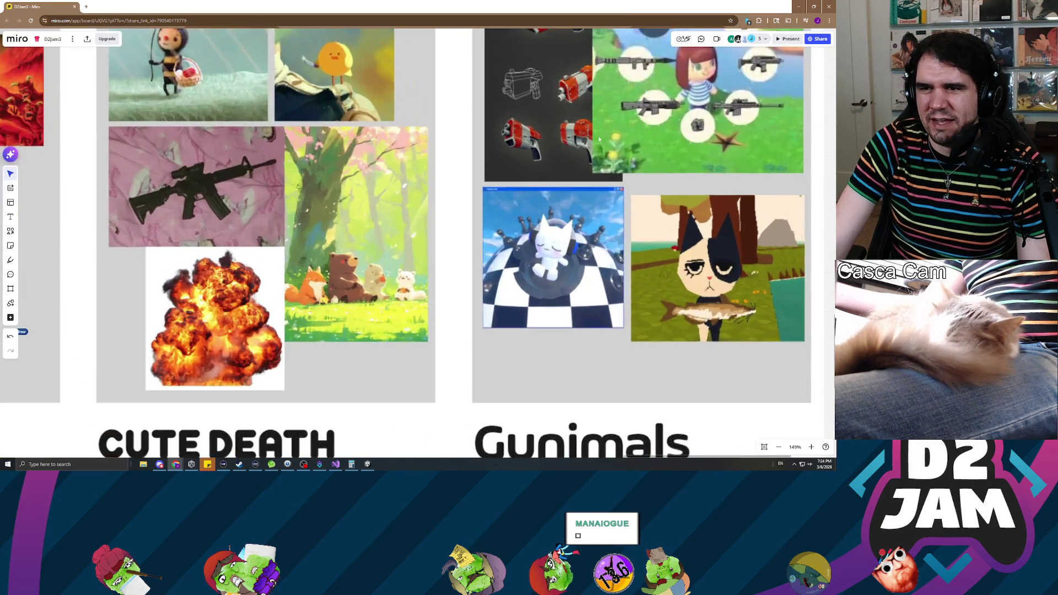
pyautogui.scroll(-4, 430, 222)
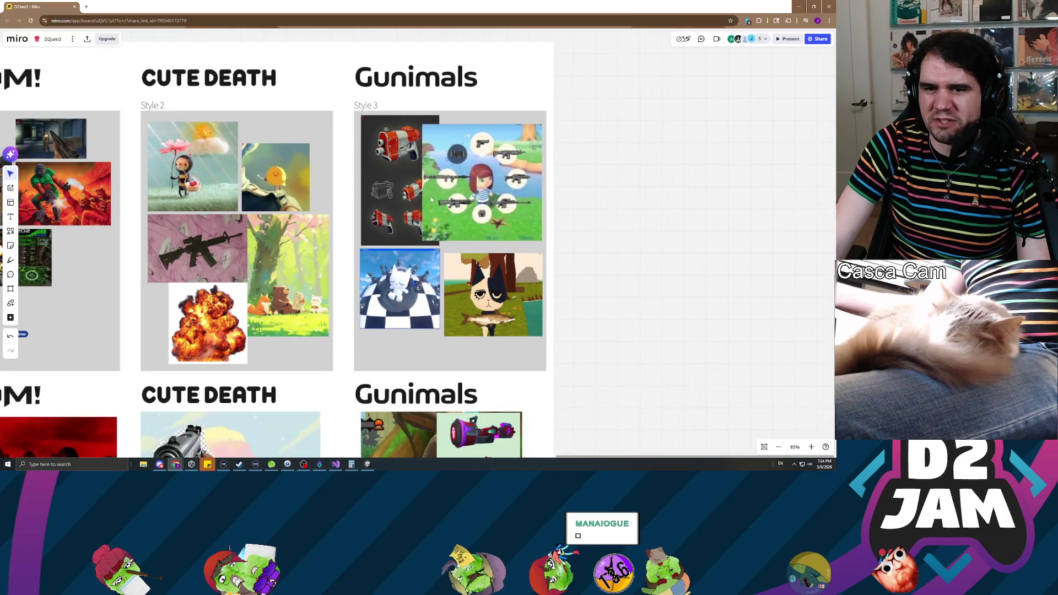
pyautogui.scroll(2, 433, 193)
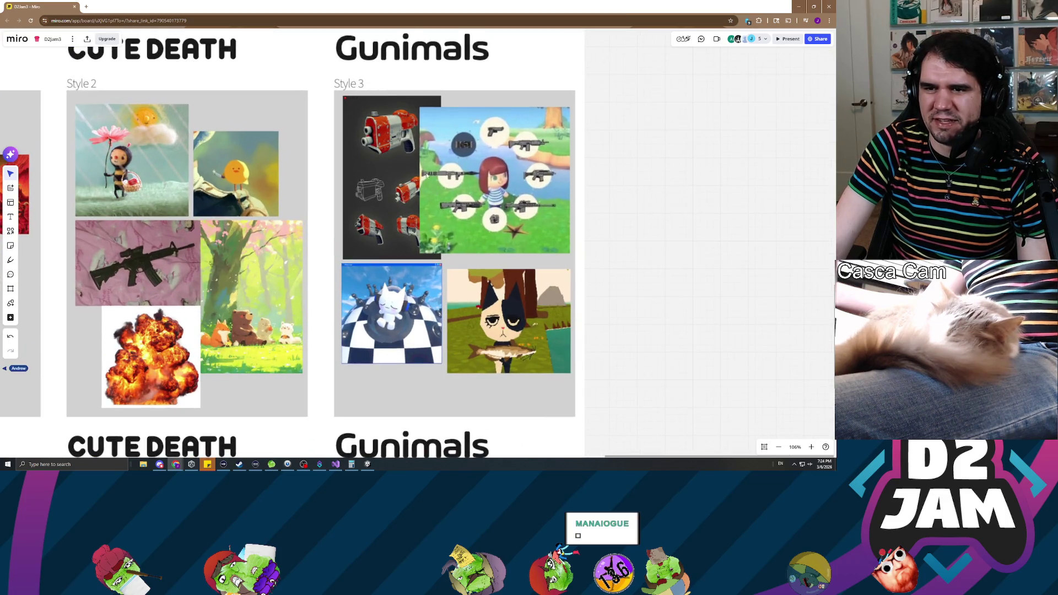
pyautogui.moveTo(327, 241); pyautogui.dragTo(455, 219)
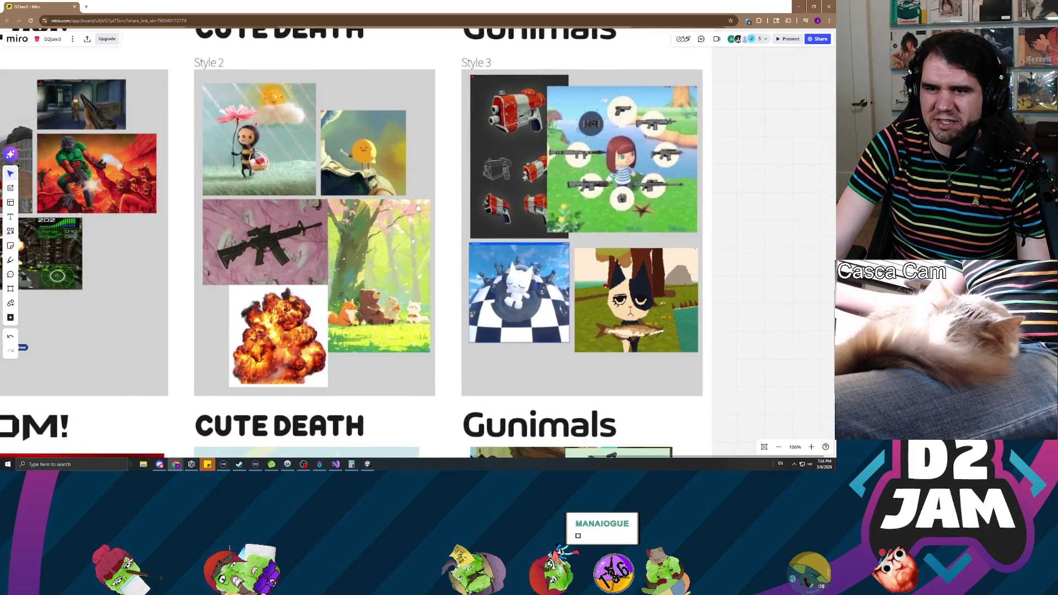
pyautogui.scroll(-2, 419, 211)
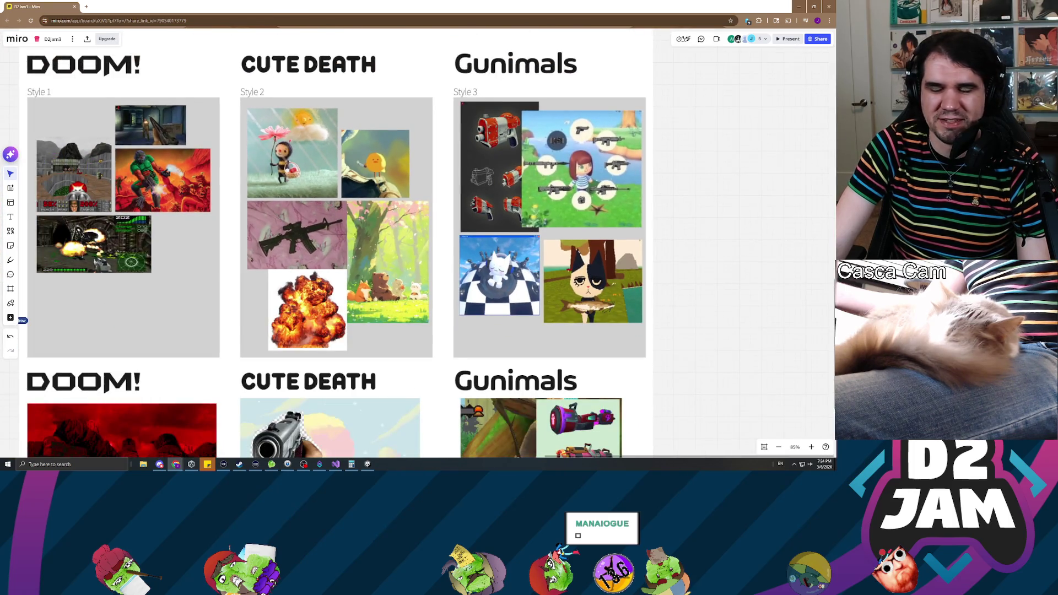
pyautogui.scroll(-3, 394, 204)
pyautogui.scroll(1, 406, 198)
pyautogui.moveTo(394, 208)
pyautogui.mouseDown()
pyautogui.moveTo(393, 178)
pyautogui.moveTo(385, 212)
pyautogui.mouseUp()
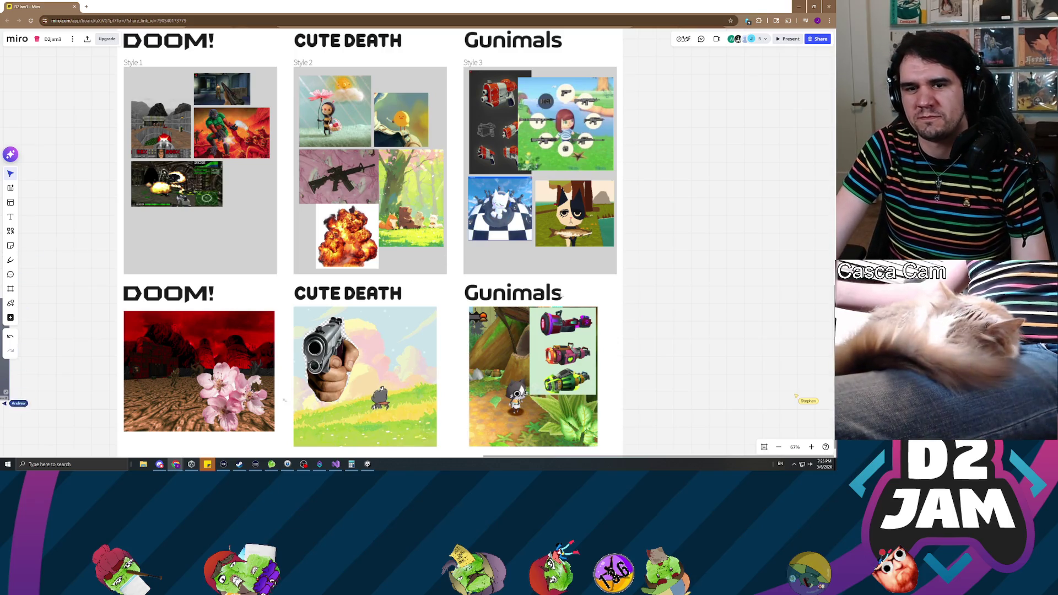
pyautogui.moveTo(139, 284)
pyautogui.mouseDown()
pyautogui.moveTo(311, 219)
pyautogui.moveTo(559, 223)
pyautogui.moveTo(653, 259)
pyautogui.moveTo(616, 281)
pyautogui.moveTo(662, 246)
pyautogui.mouseUp()
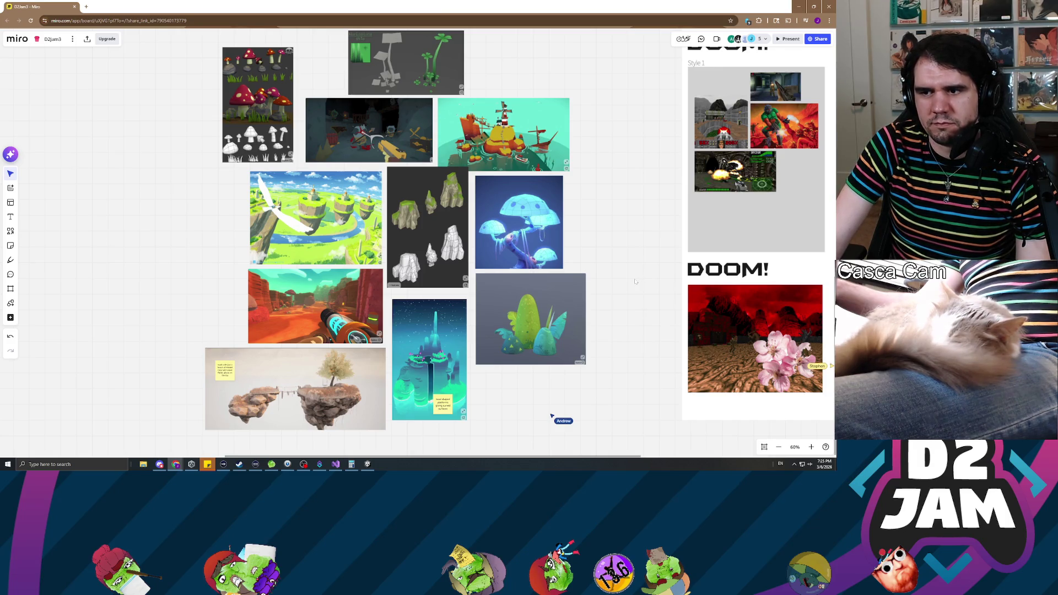
pyautogui.moveTo(635, 282); pyautogui.dragTo(487, 288)
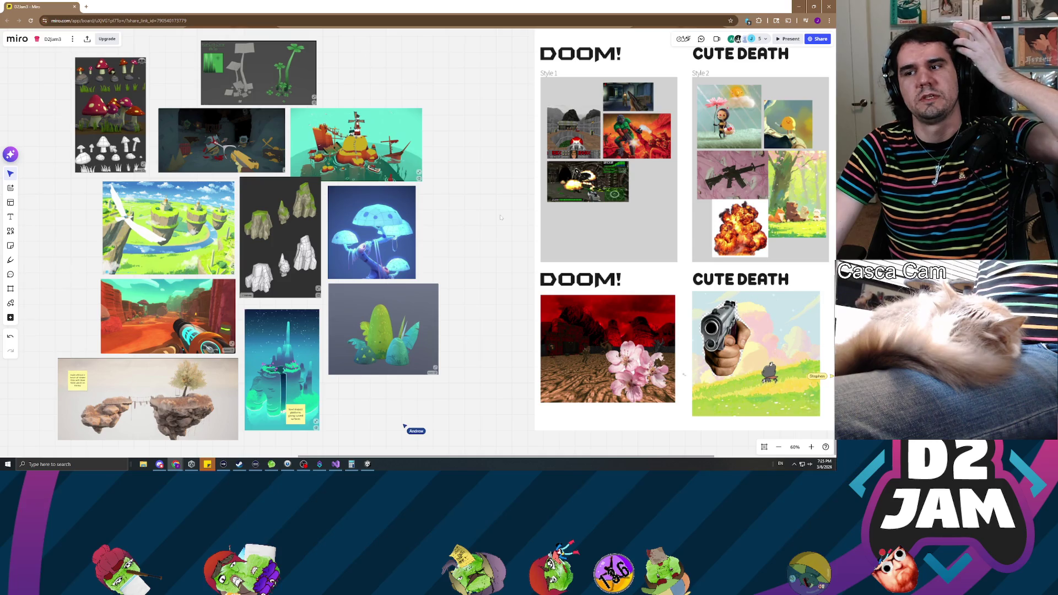
pyautogui.moveTo(535, 219)
pyautogui.mouseDown()
pyautogui.moveTo(279, 188)
pyautogui.moveTo(295, 203)
pyautogui.mouseUp()
pyautogui.scroll(1, 300, 204)
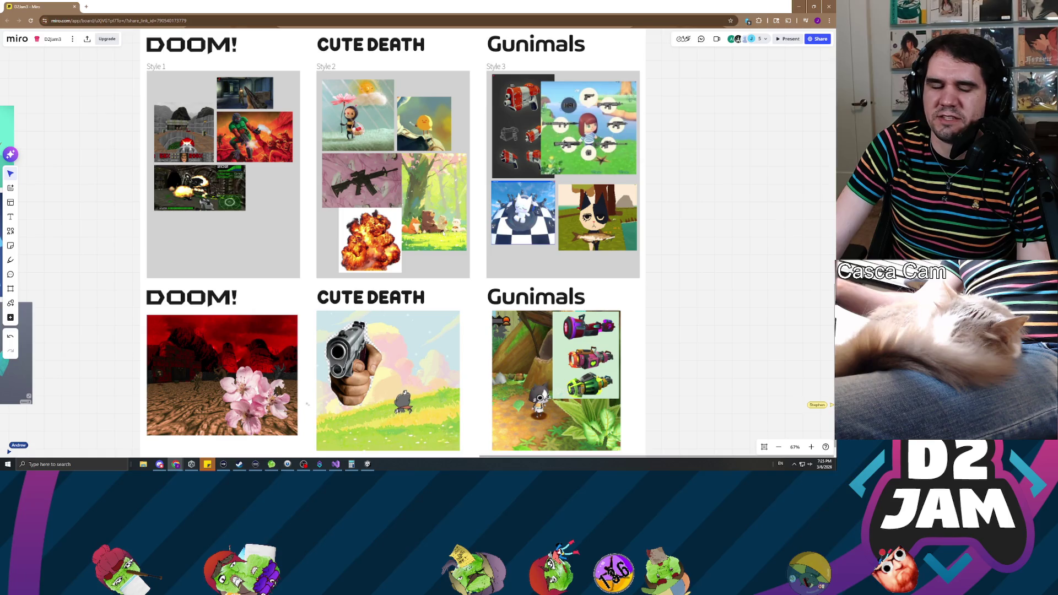
pyautogui.scroll(5, 541, 233)
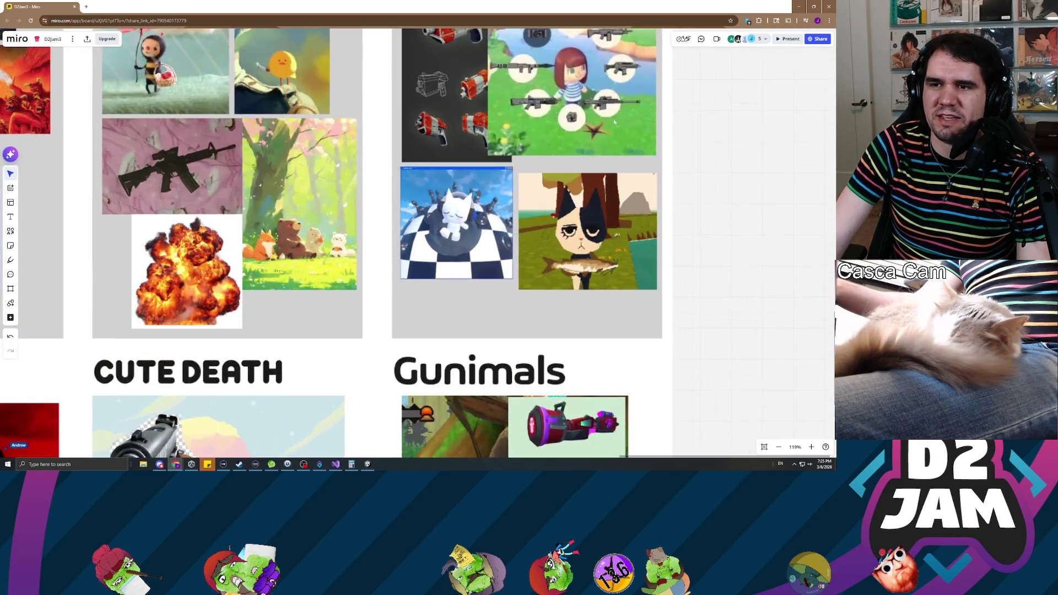
pyautogui.scroll(5, 542, 233)
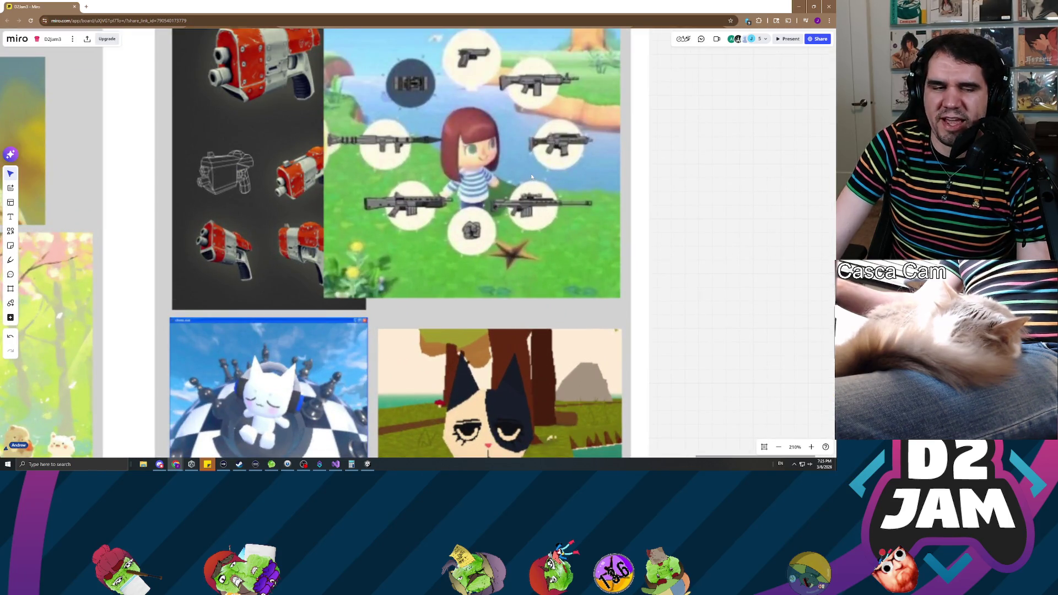
pyautogui.scroll(-10, 532, 176)
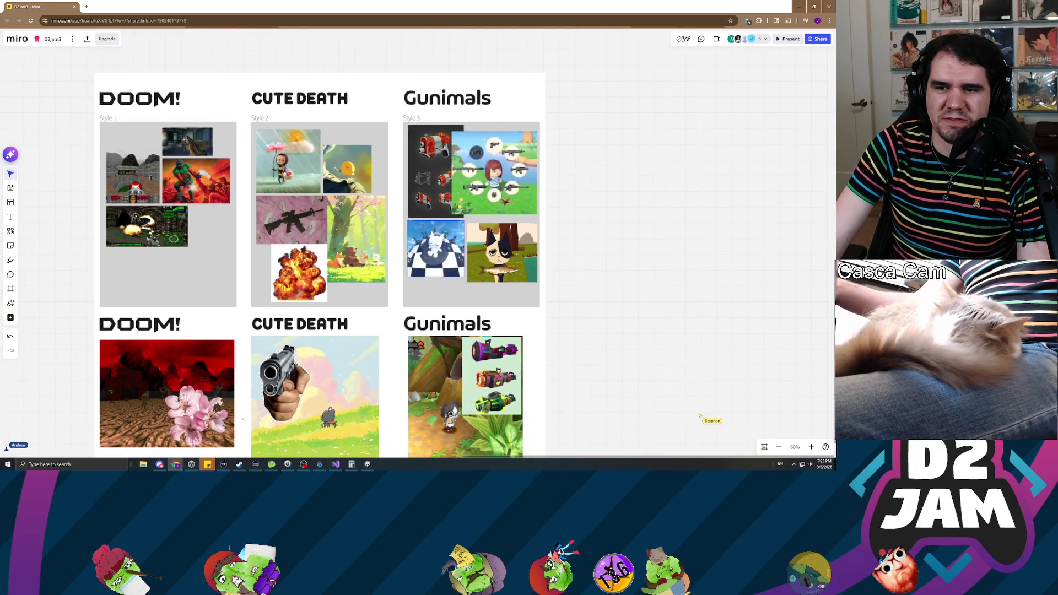
pyautogui.scroll(-2, 410, 257)
pyautogui.scroll(5, 424, 269)
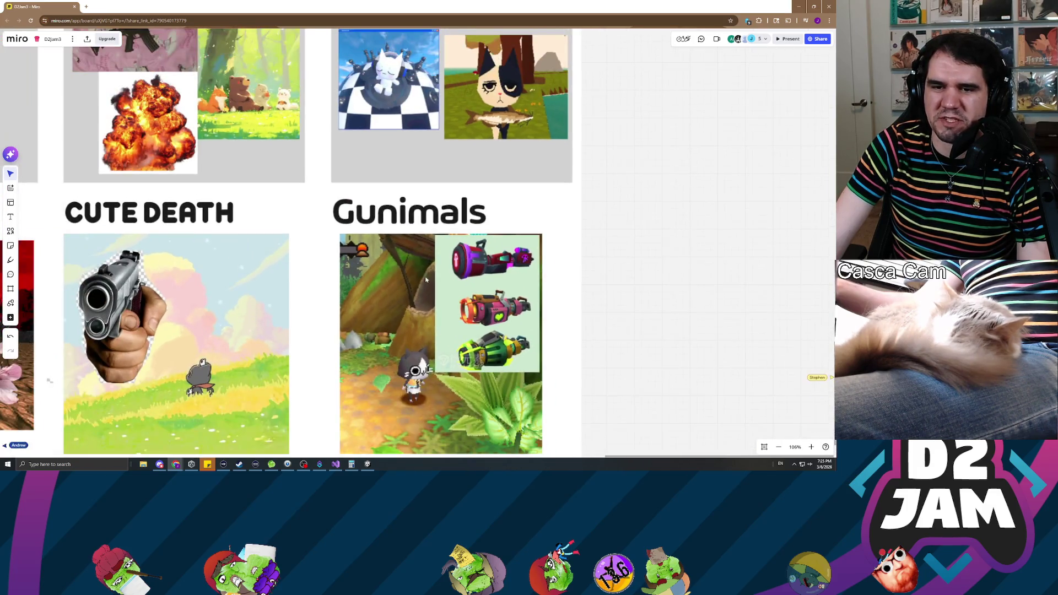
pyautogui.hscroll(-5, 432, 276)
pyautogui.scroll(-3, 371, 202)
pyautogui.scroll(3, 371, 203)
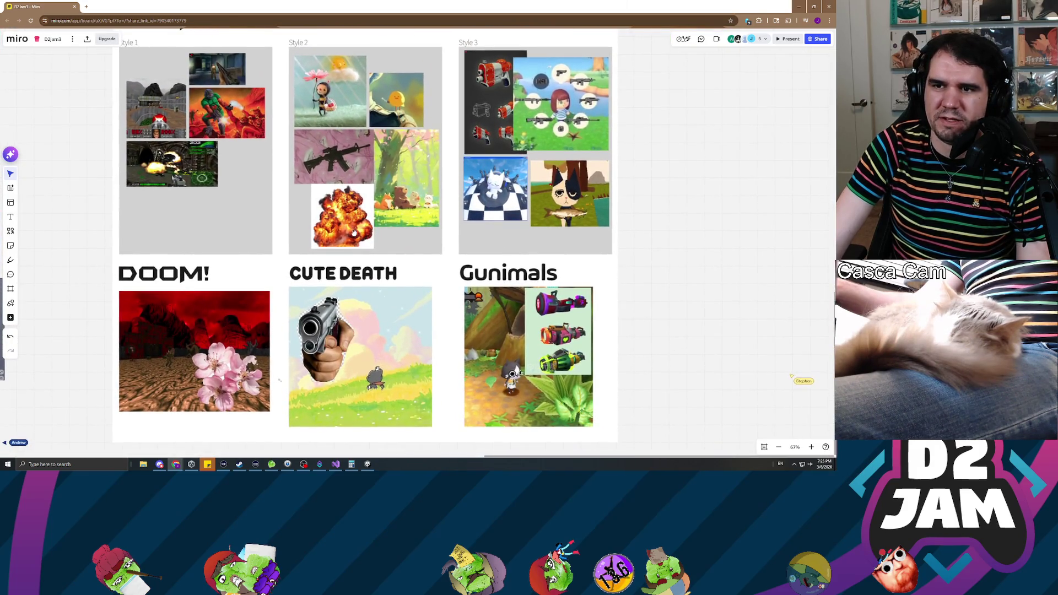
pyautogui.scroll(-2, 353, 232)
pyautogui.hscroll(-5, 385, 226)
pyautogui.hscroll(2, 513, 216)
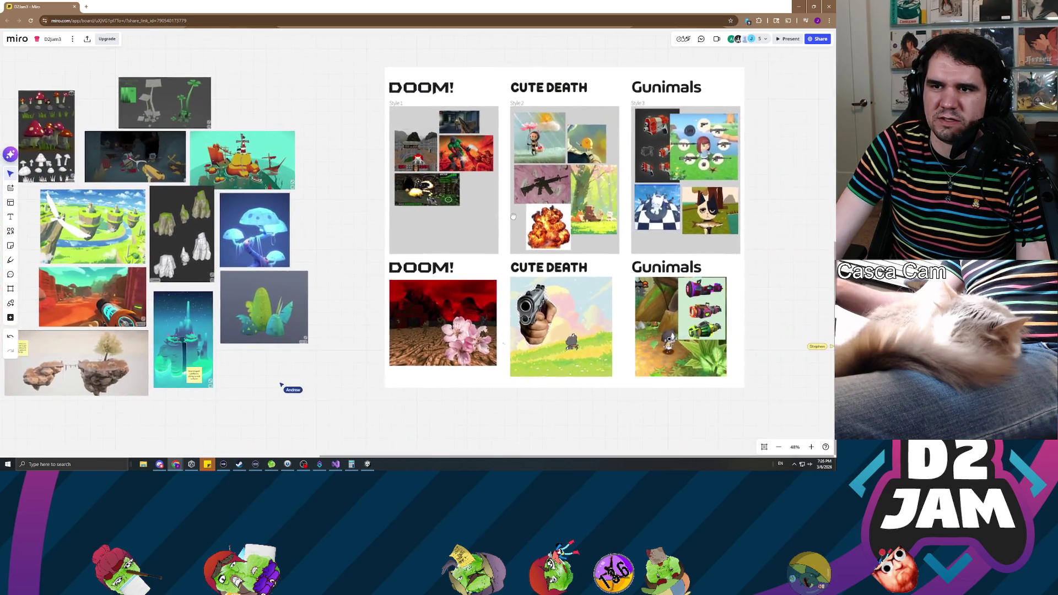
pyautogui.scroll(2, 491, 213)
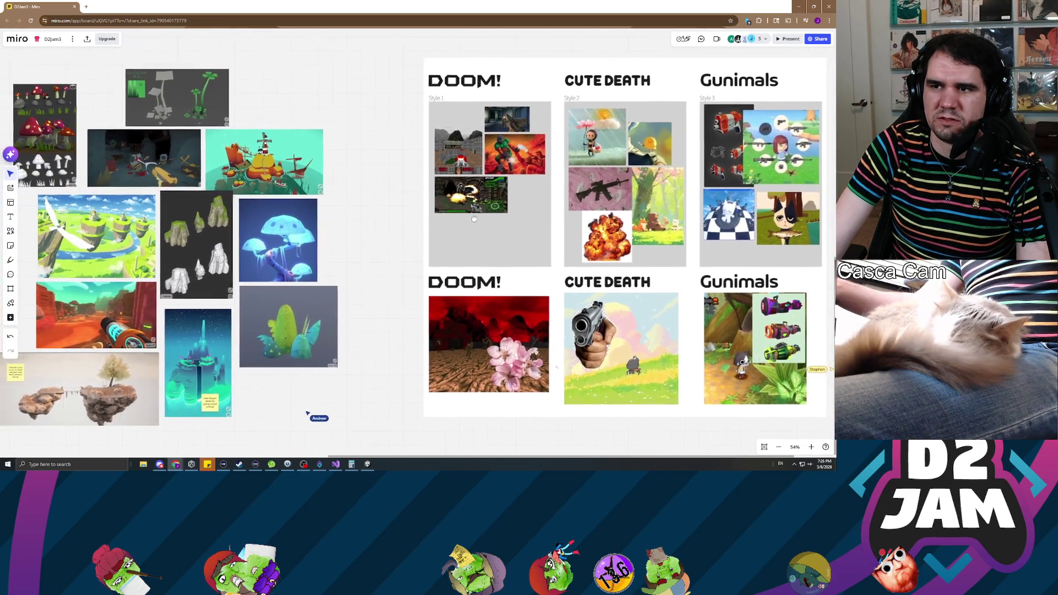
pyautogui.hscroll(-1, 472, 219)
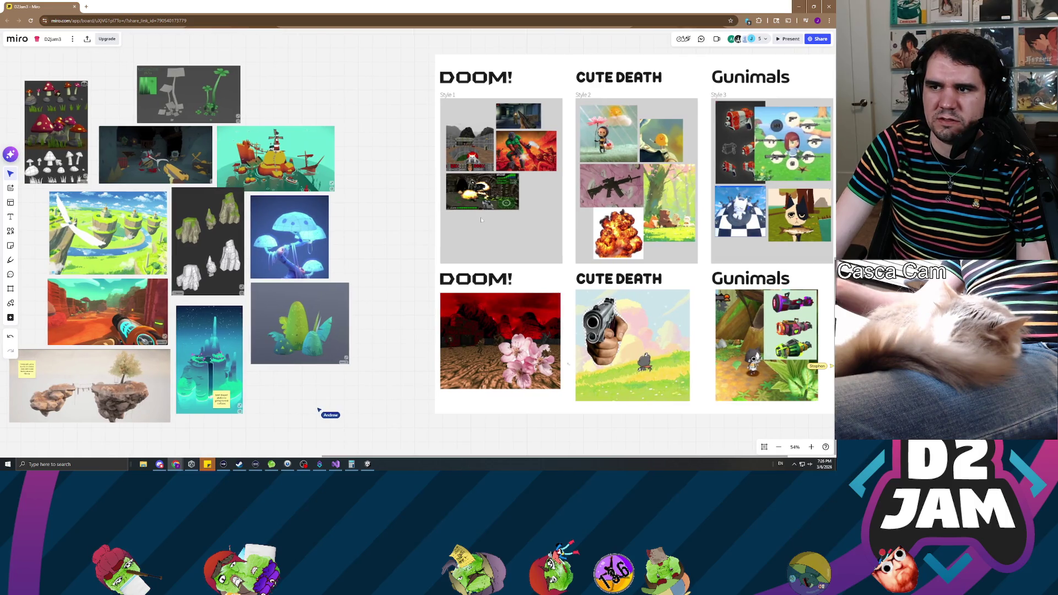
pyautogui.hscroll(1, 481, 219)
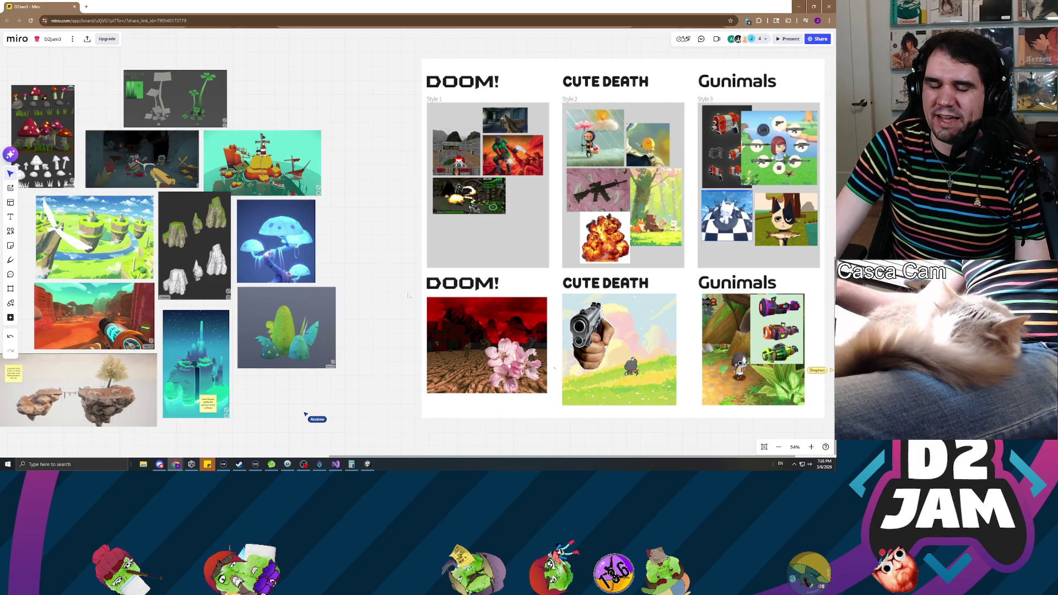
pyautogui.scroll(5, 480, 346)
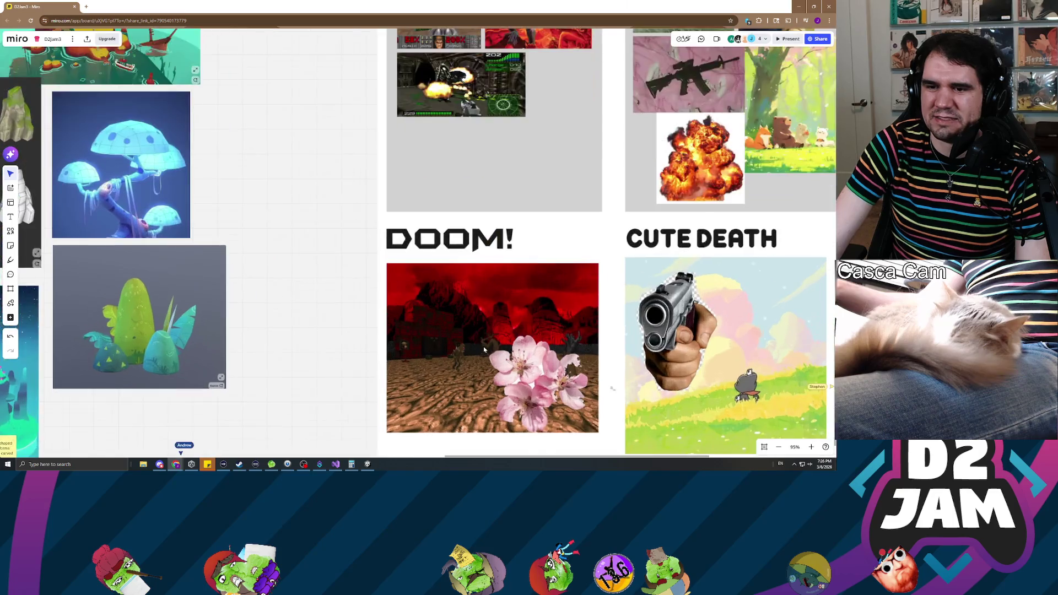
pyautogui.scroll(-5, 510, 333)
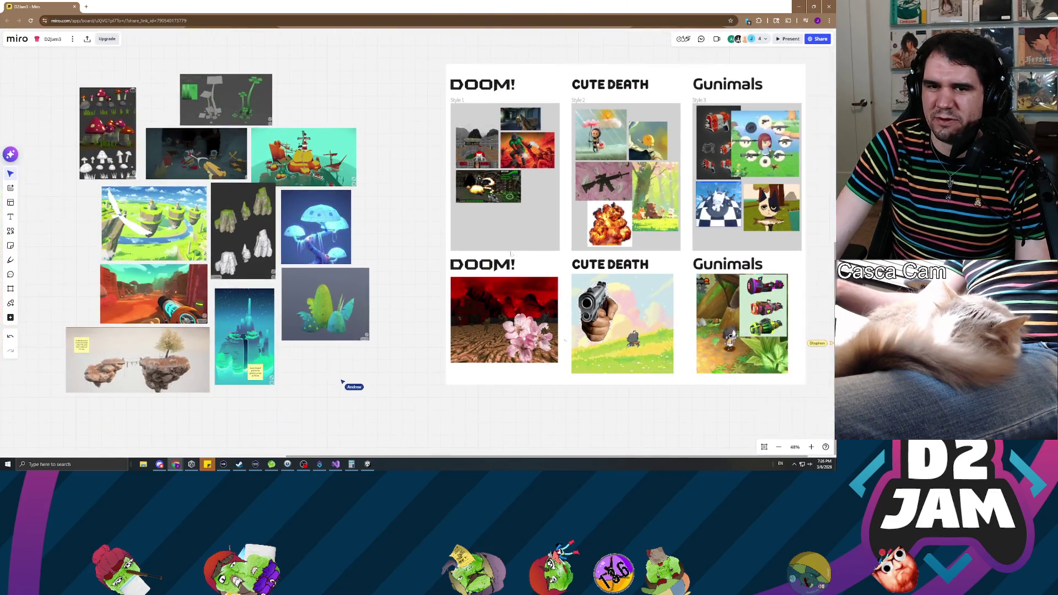
pyautogui.hscroll(-5, 416, 264)
pyautogui.scroll(5, 425, 232)
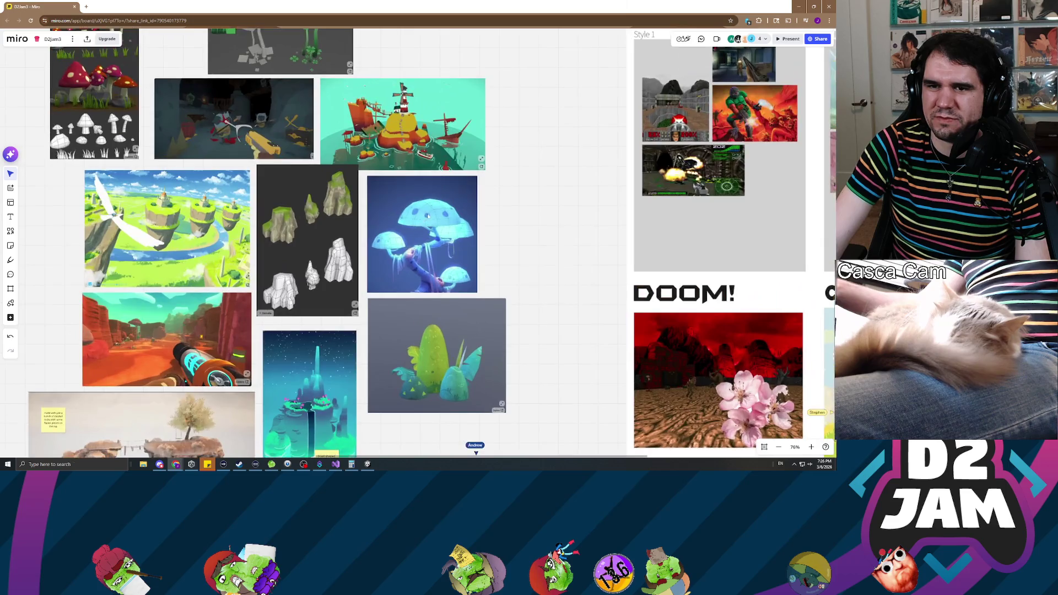
pyautogui.scroll(-2, 440, 207)
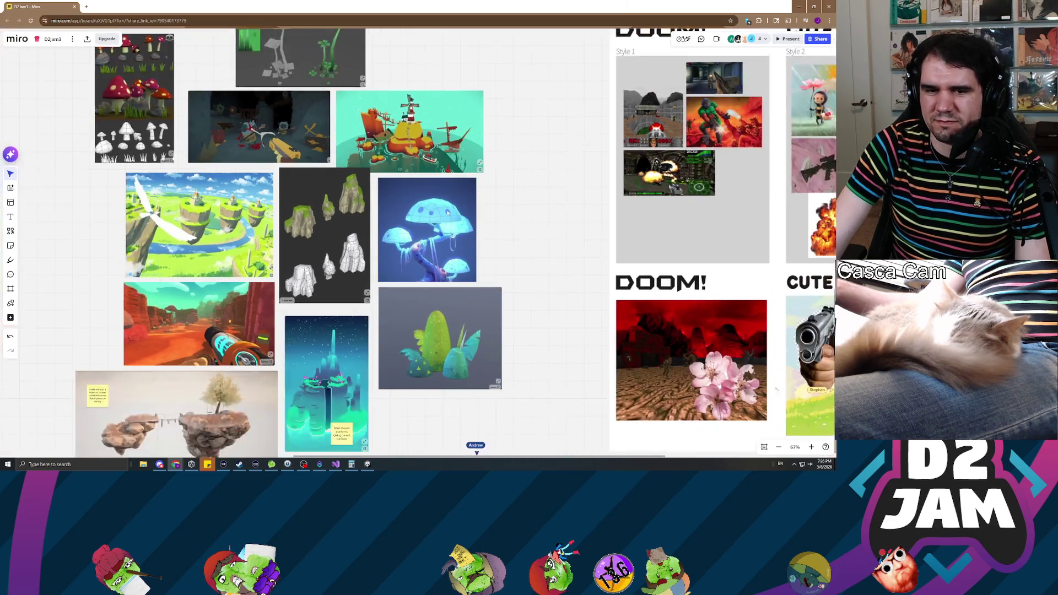
pyautogui.scroll(-2, 556, 205)
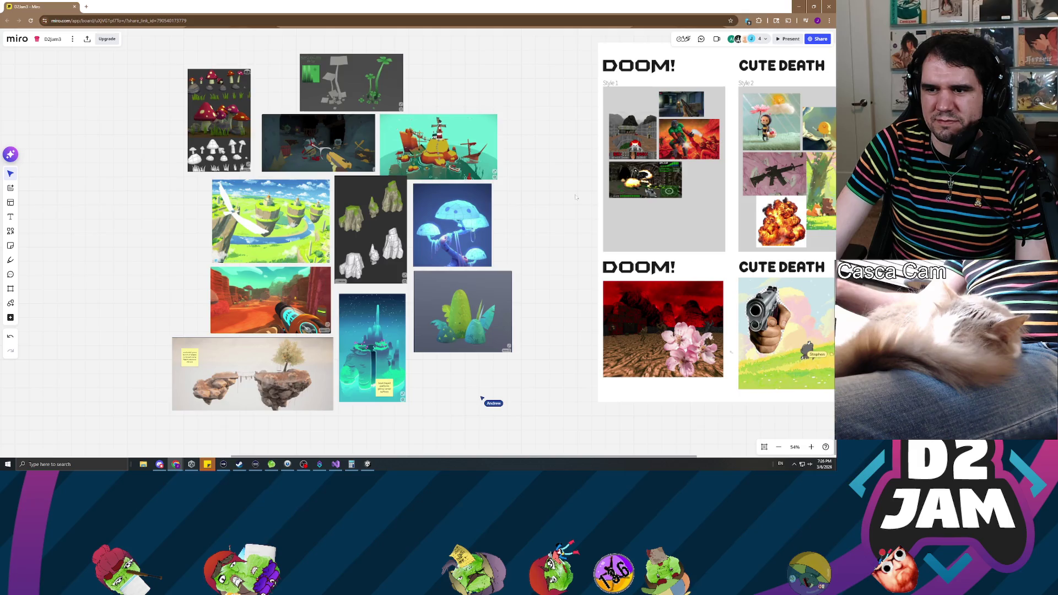
pyautogui.hscroll(5, 575, 196)
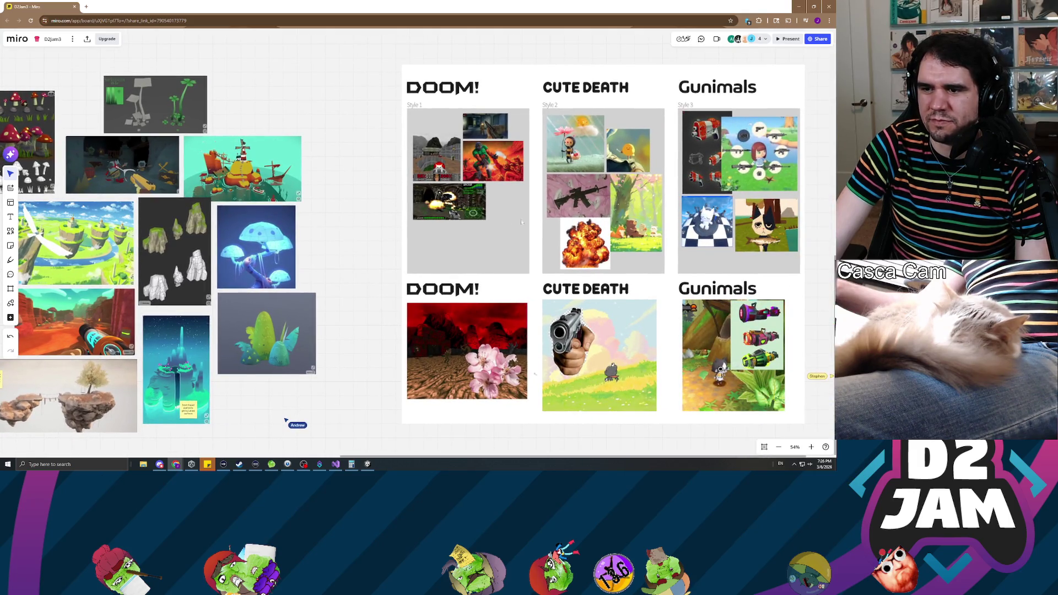
pyautogui.hscroll(3, 718, 243)
pyautogui.hscroll(-5, 717, 243)
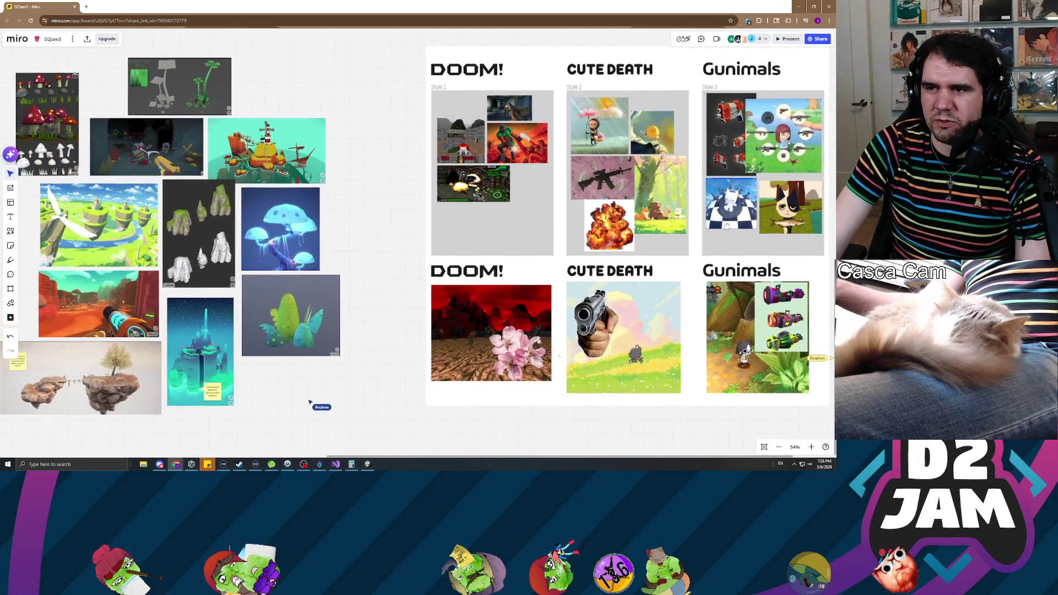
pyautogui.hscroll(-2, 729, 226)
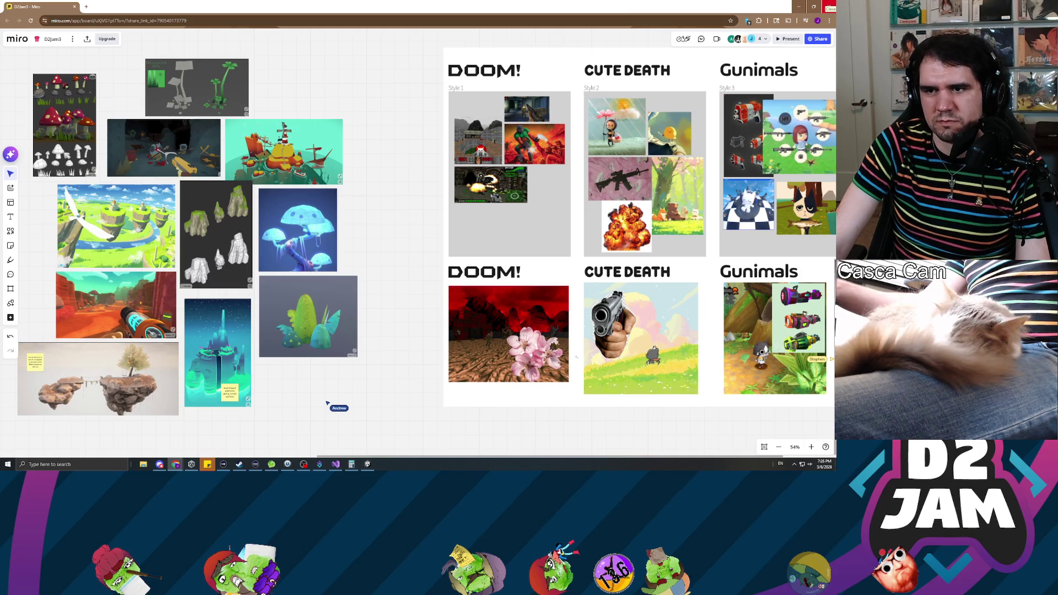
pyautogui.moveTo(422, 199)
pyautogui.mouseDown()
pyautogui.moveTo(264, 194)
pyautogui.moveTo(282, 226)
pyautogui.moveTo(338, 225)
pyautogui.mouseUp()
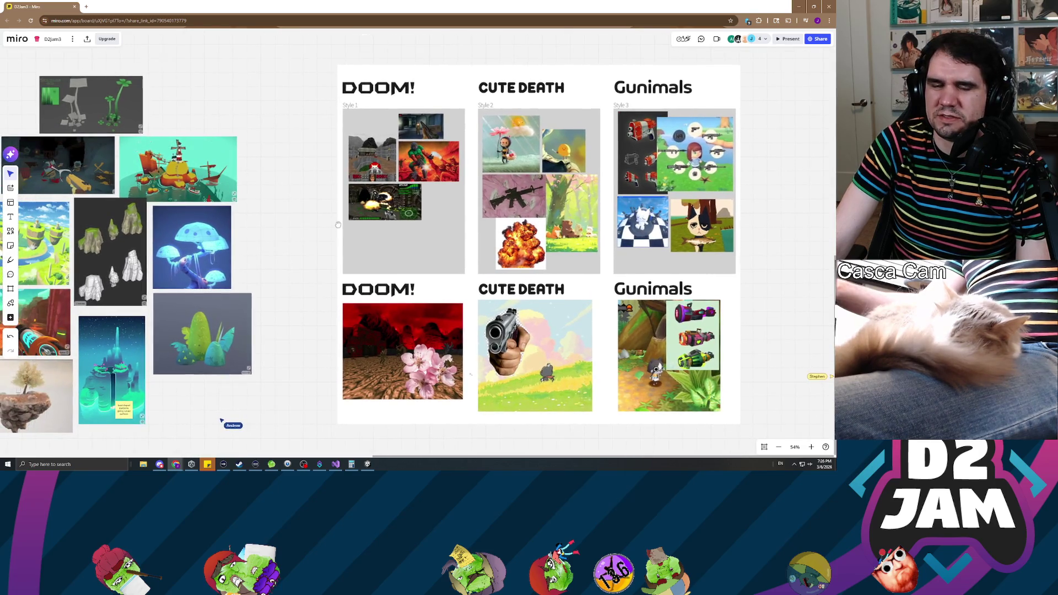
pyautogui.hscroll(-2, 314, 246)
pyautogui.moveTo(329, 250)
pyautogui.mouseDown()
pyautogui.moveTo(439, 229)
pyautogui.moveTo(439, 257)
pyautogui.moveTo(417, 263)
pyautogui.mouseUp()
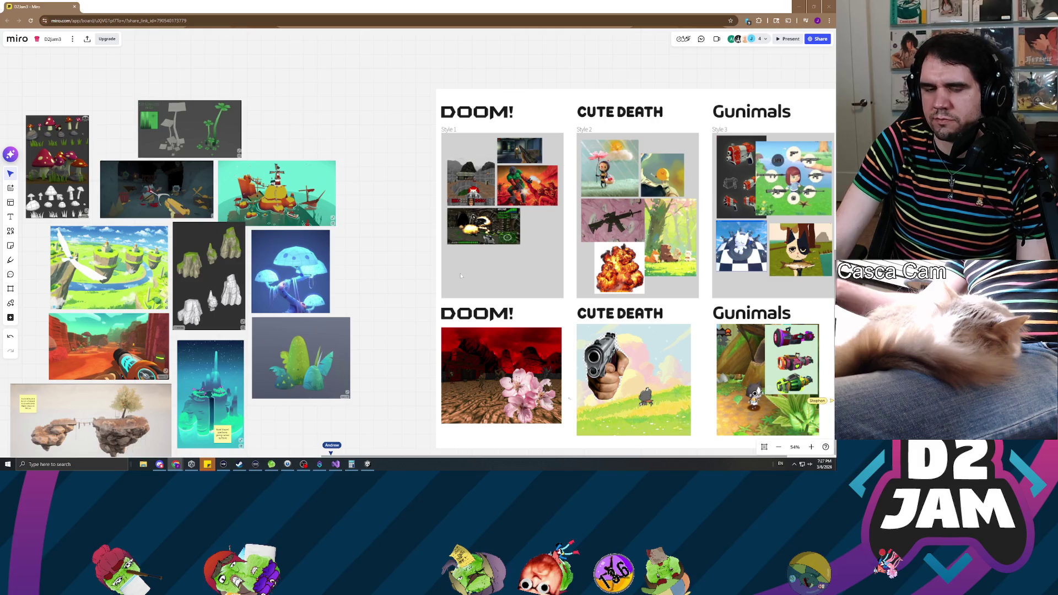
pyautogui.moveTo(359, 301)
pyautogui.mouseDown()
pyautogui.moveTo(303, 173)
pyautogui.moveTo(232, 281)
pyautogui.moveTo(449, 259)
pyautogui.moveTo(680, 272)
pyautogui.moveTo(320, 276)
pyautogui.moveTo(340, 225)
pyautogui.moveTo(200, 265)
pyautogui.mouseUp()
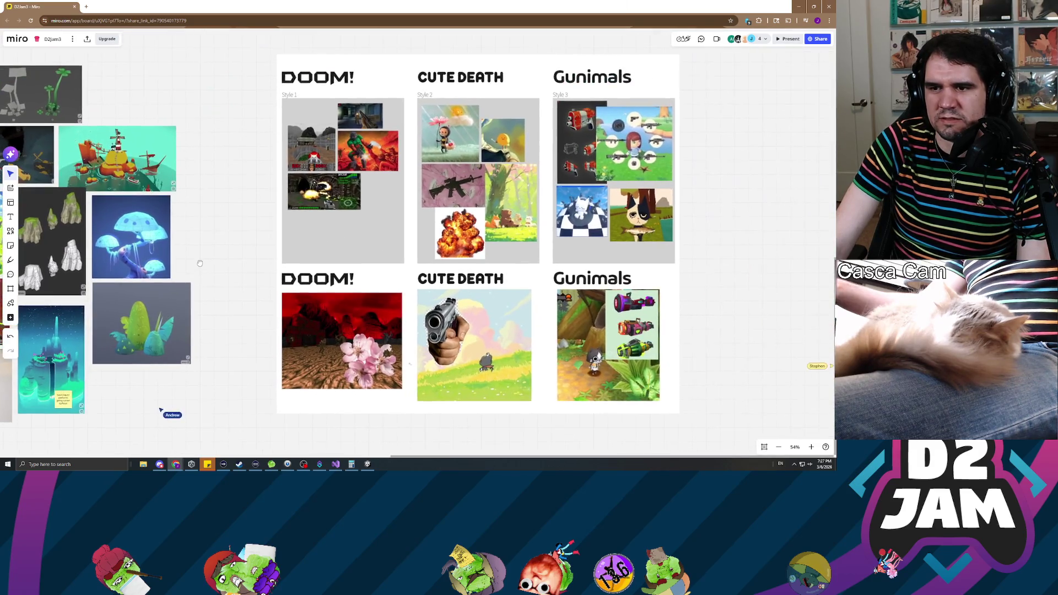
pyautogui.scroll(5, 429, 259)
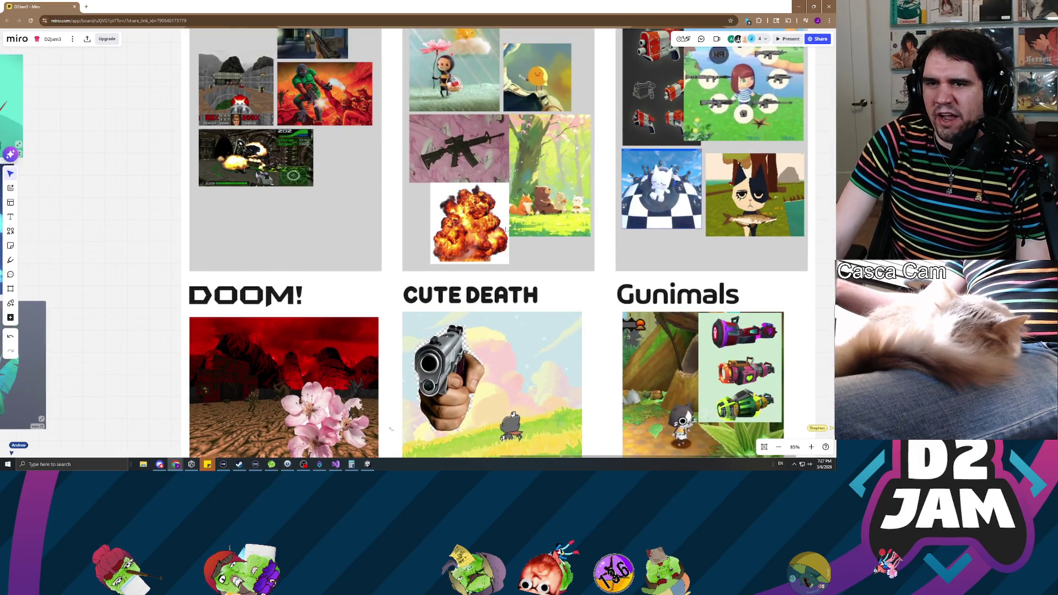
pyautogui.scroll(-2, 517, 222)
pyautogui.moveTo(516, 222); pyautogui.dragTo(480, 216)
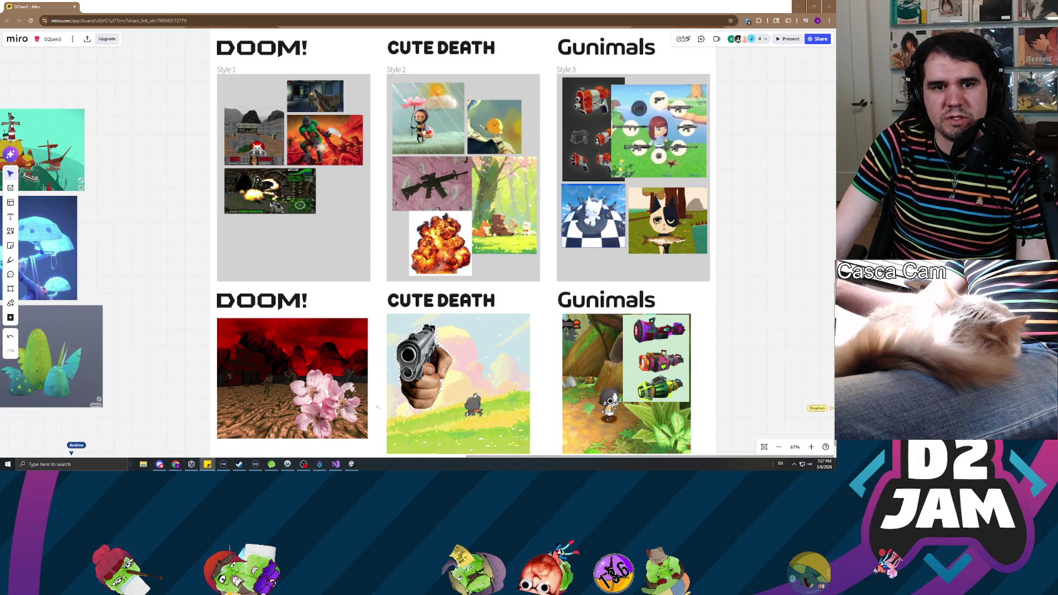
pyautogui.hscroll(-10, 421, 255)
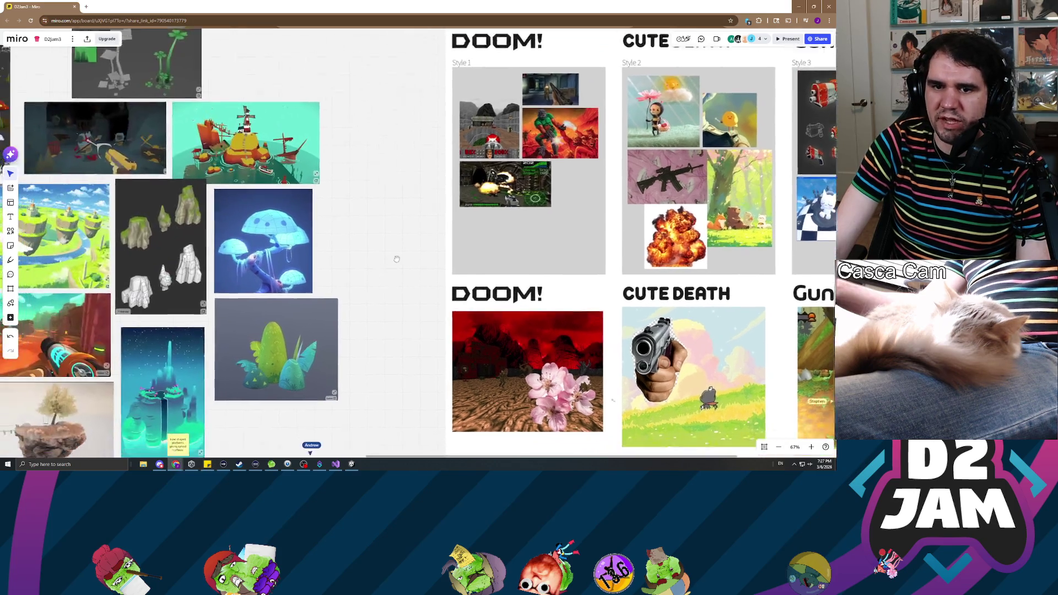
pyautogui.scroll(-2, 421, 255)
pyautogui.scroll(-2, 422, 255)
pyautogui.hscroll(3, 397, 257)
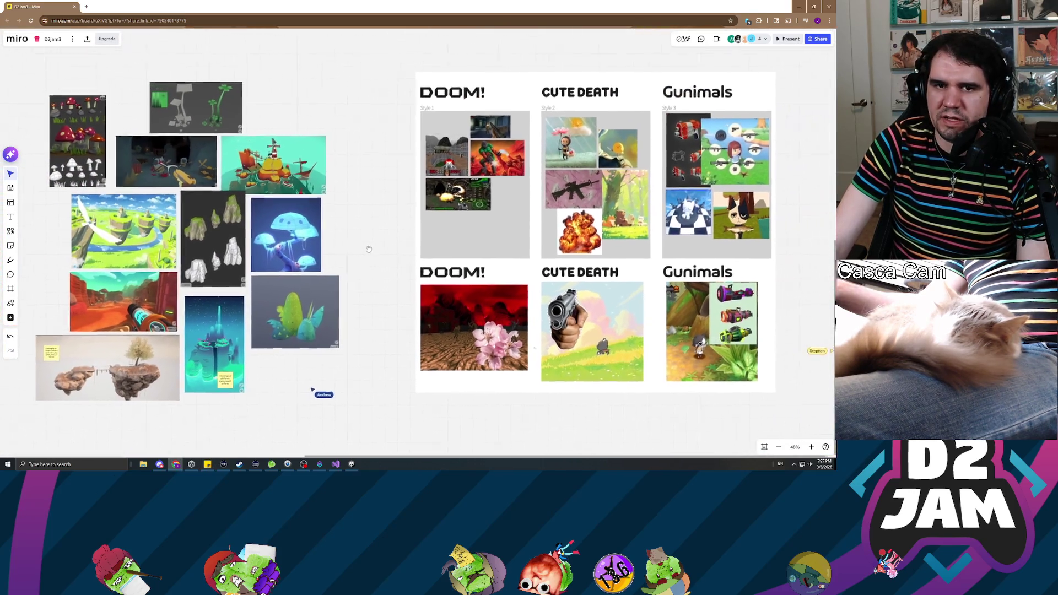
pyautogui.scroll(3, 364, 259)
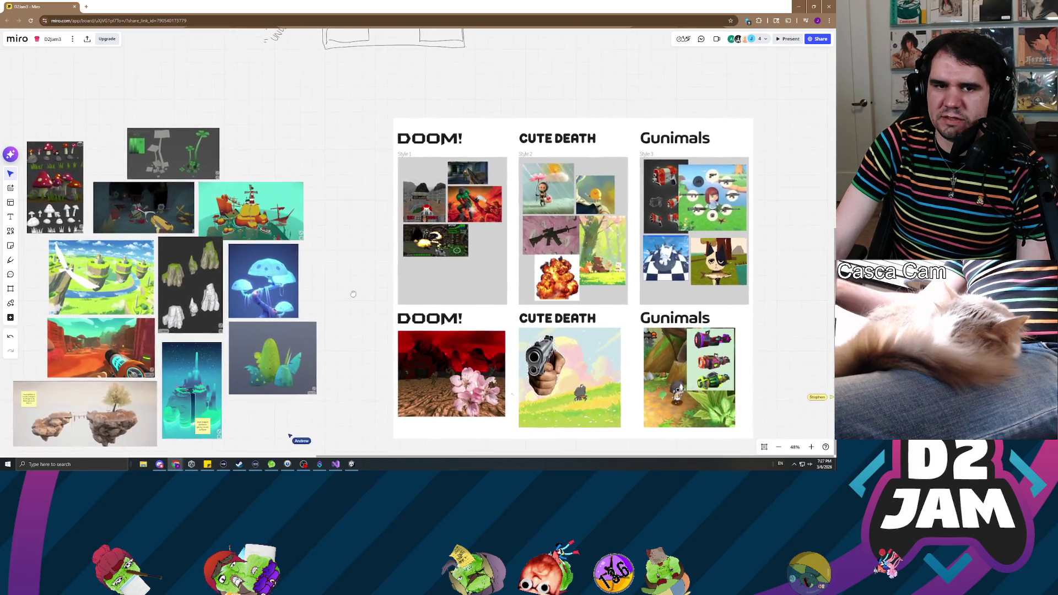
pyautogui.scroll(-2, 347, 286)
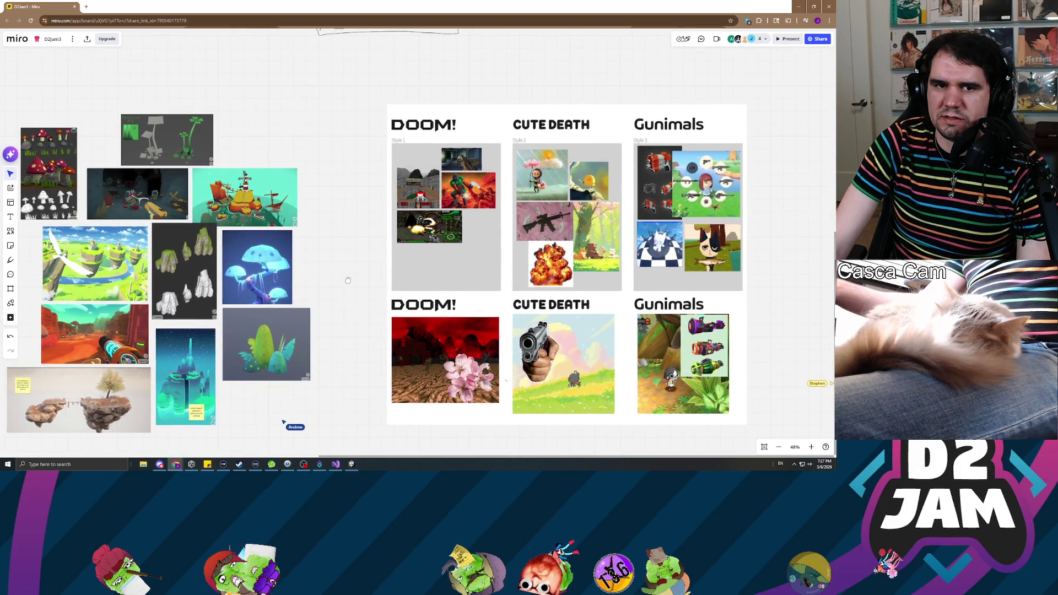
pyautogui.hscroll(-1, 349, 287)
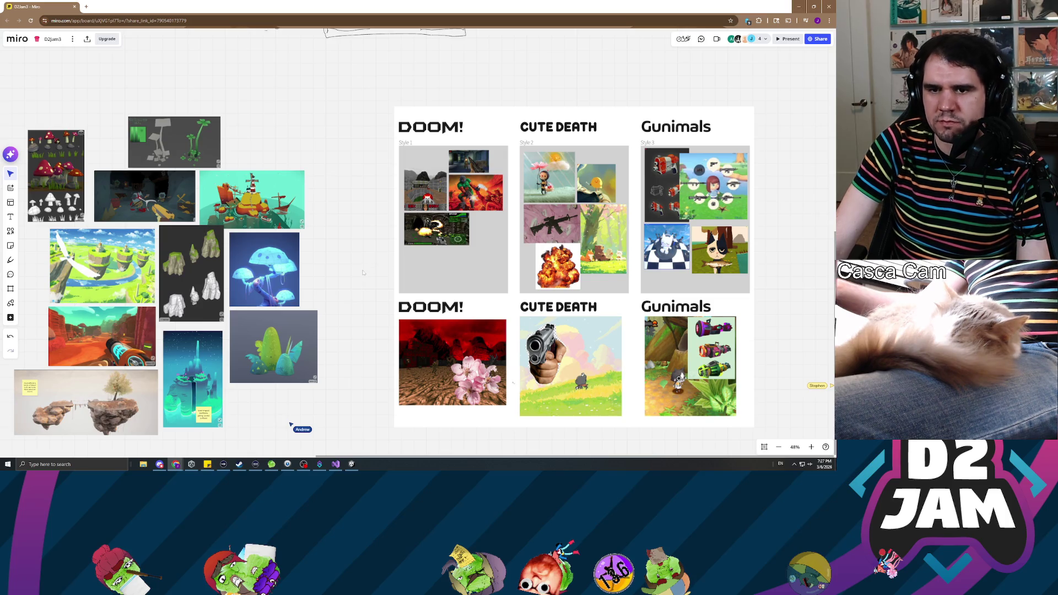
pyautogui.moveTo(349, 294); pyautogui.dragTo(336, 219)
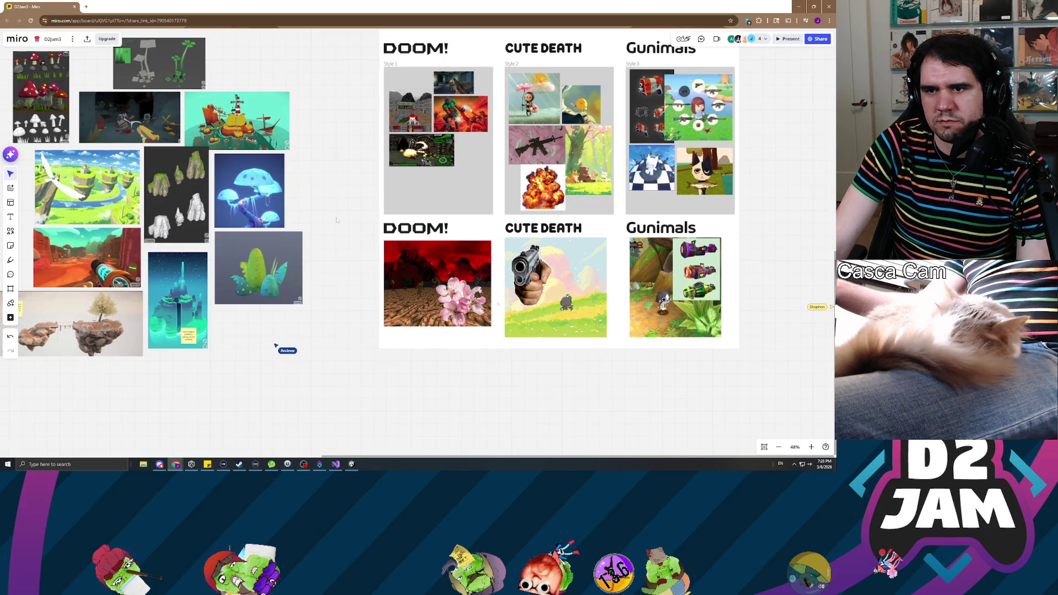
pyautogui.moveTo(336, 220)
pyautogui.mouseDown()
pyautogui.moveTo(324, 220)
pyautogui.moveTo(405, 283)
pyautogui.moveTo(338, 277)
pyautogui.mouseUp()
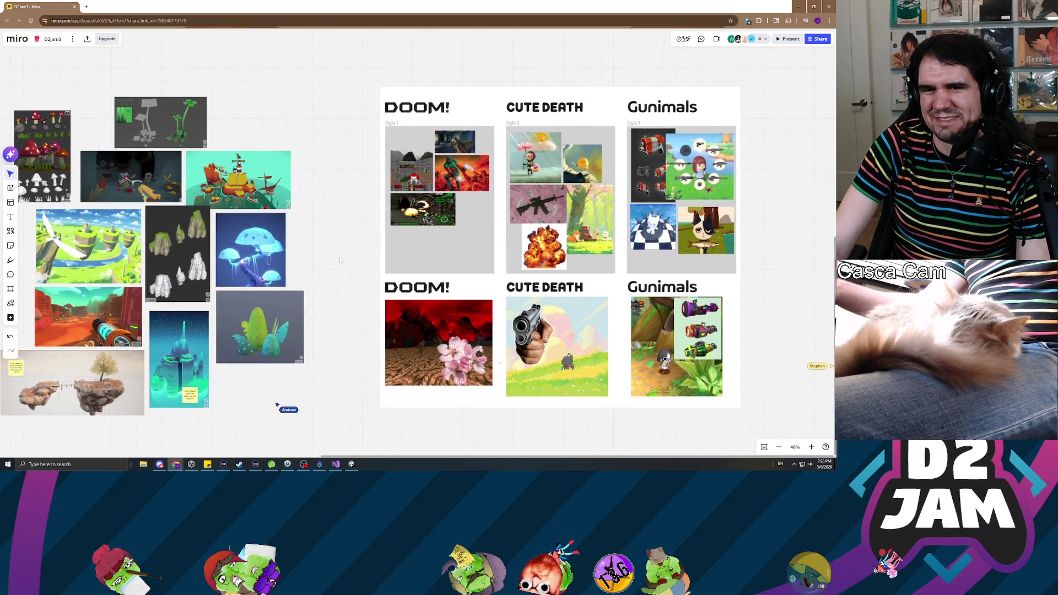
pyautogui.moveTo(341, 264)
pyautogui.mouseDown()
pyautogui.moveTo(341, 277)
pyautogui.moveTo(375, 272)
pyautogui.moveTo(396, 240)
pyautogui.moveTo(400, 250)
pyautogui.moveTo(377, 238)
pyautogui.mouseUp()
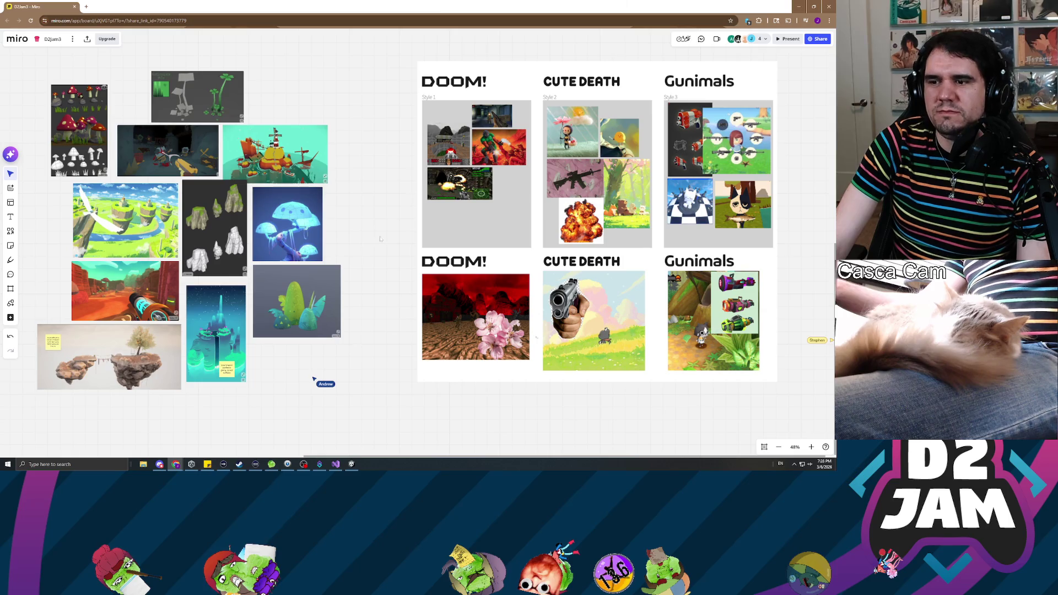
pyautogui.moveTo(380, 238); pyautogui.dragTo(389, 253)
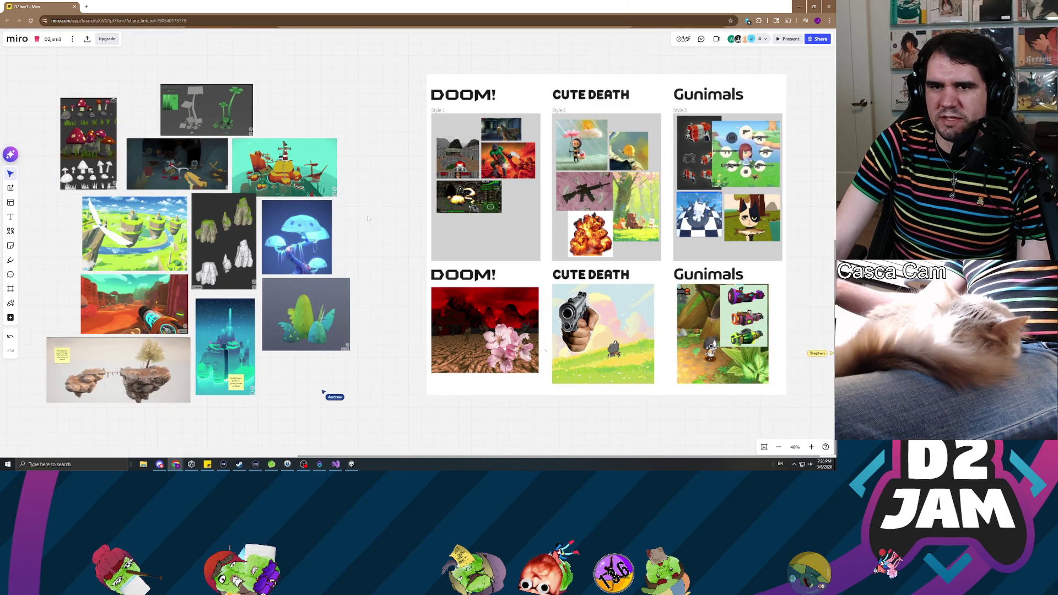
pyautogui.moveTo(379, 235)
pyautogui.mouseDown()
pyautogui.moveTo(347, 283)
pyautogui.moveTo(390, 241)
pyautogui.mouseUp()
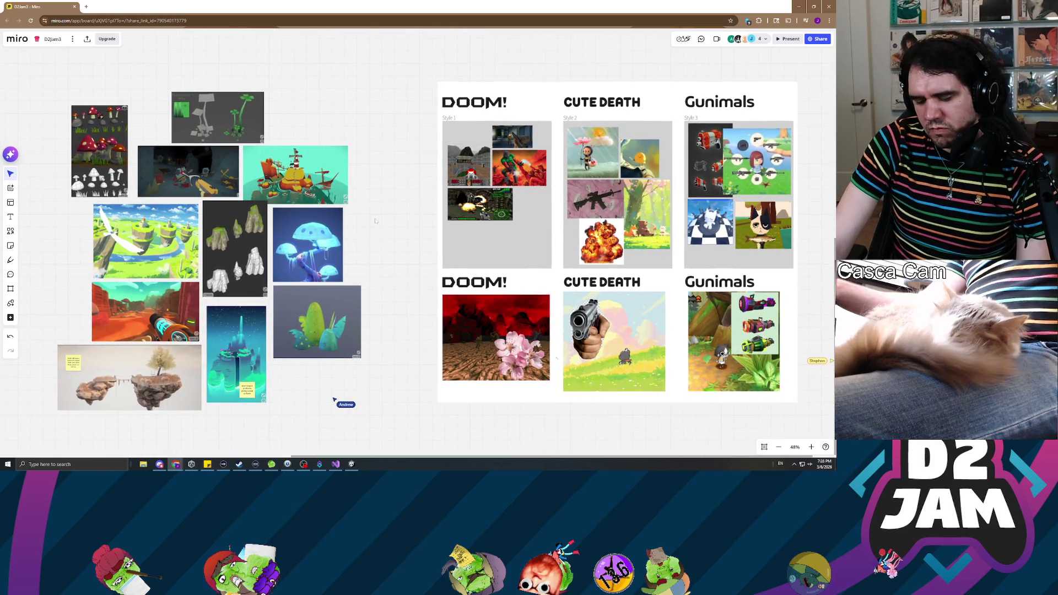
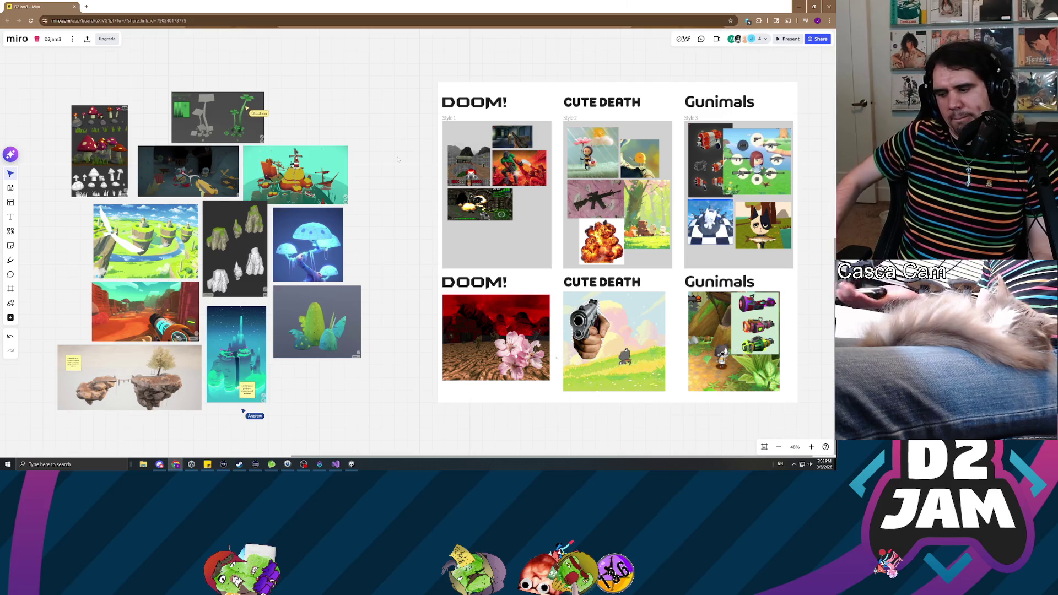
# - Zoom into the left image cluster to 210% and center the four-leaf clover reference image
pyautogui.scroll(8, 204, 149)
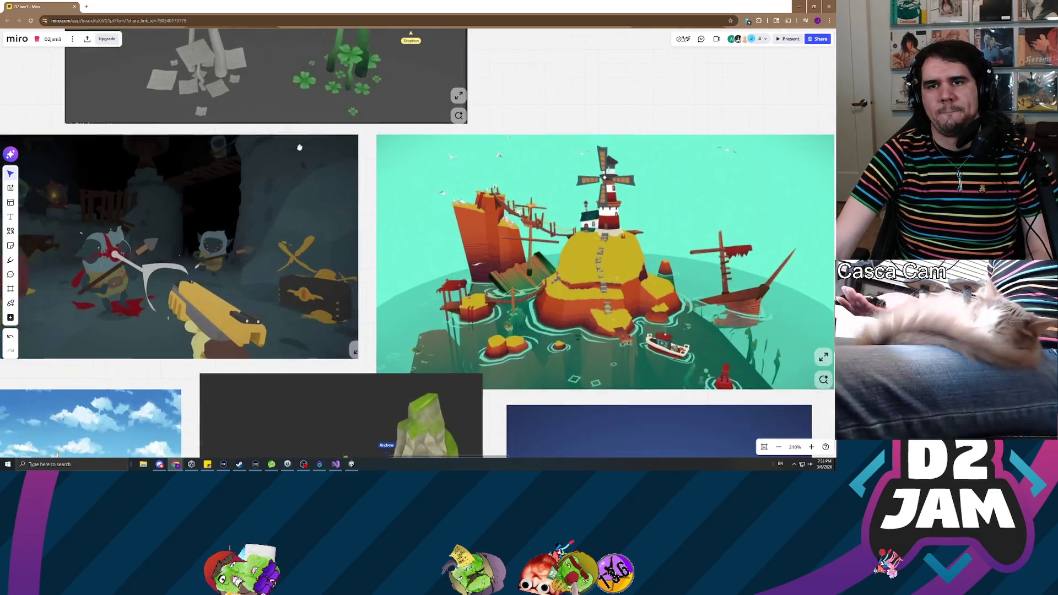
pyautogui.moveTo(297, 139); pyautogui.dragTo(372, 338)
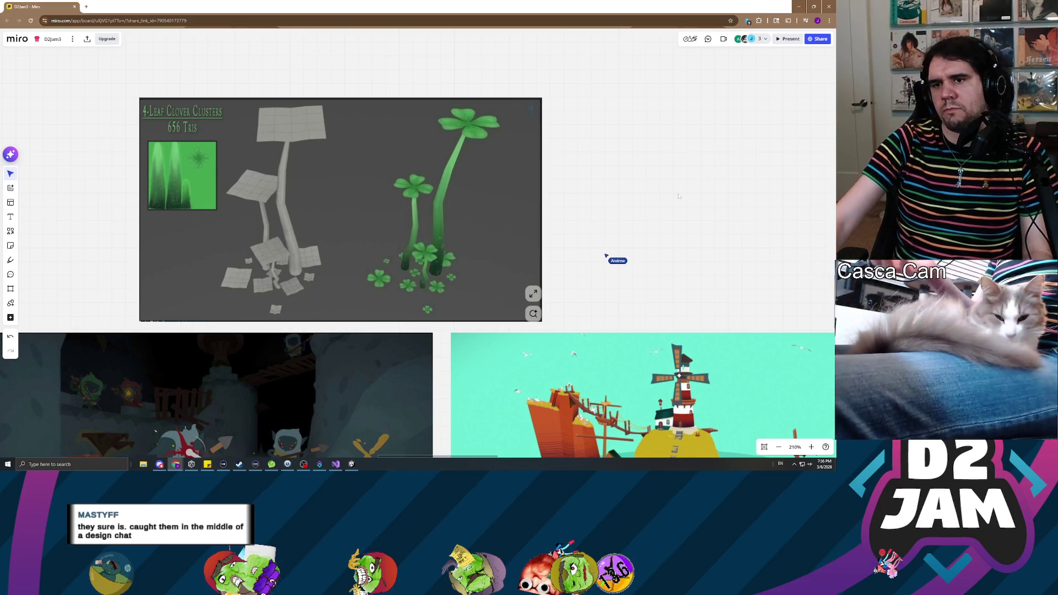
pyautogui.scroll(-5, 678, 196)
# - Zoom the board out to about 34% to show the image cluster beside the DOOM, Cute Death and Gunimals boards
pyautogui.moveTo(679, 196); pyautogui.dragTo(320, 190)
pyautogui.scroll(-3, 321, 190)
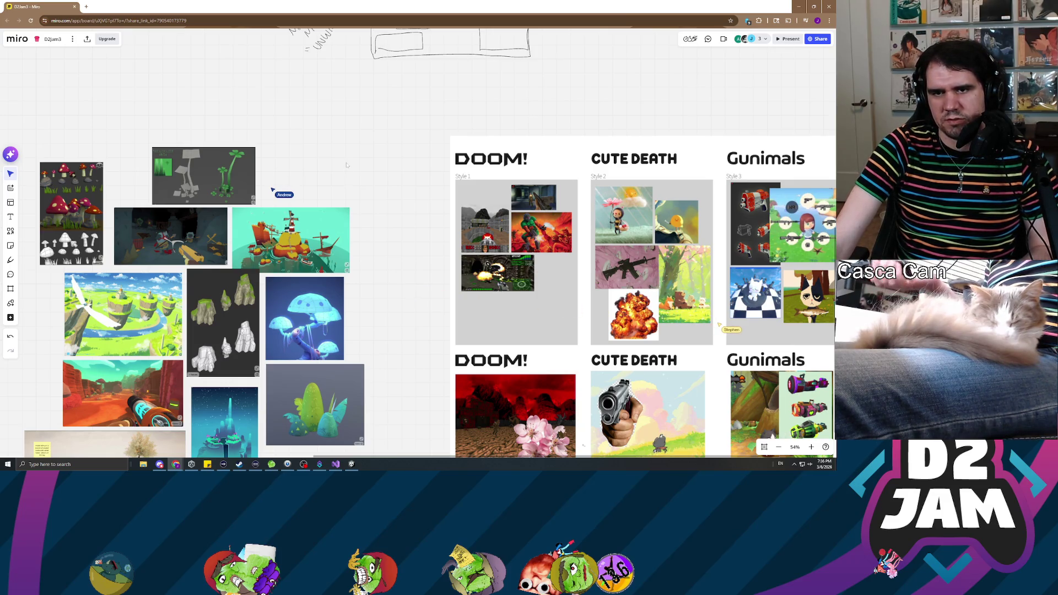
pyautogui.scroll(-4, 347, 164)
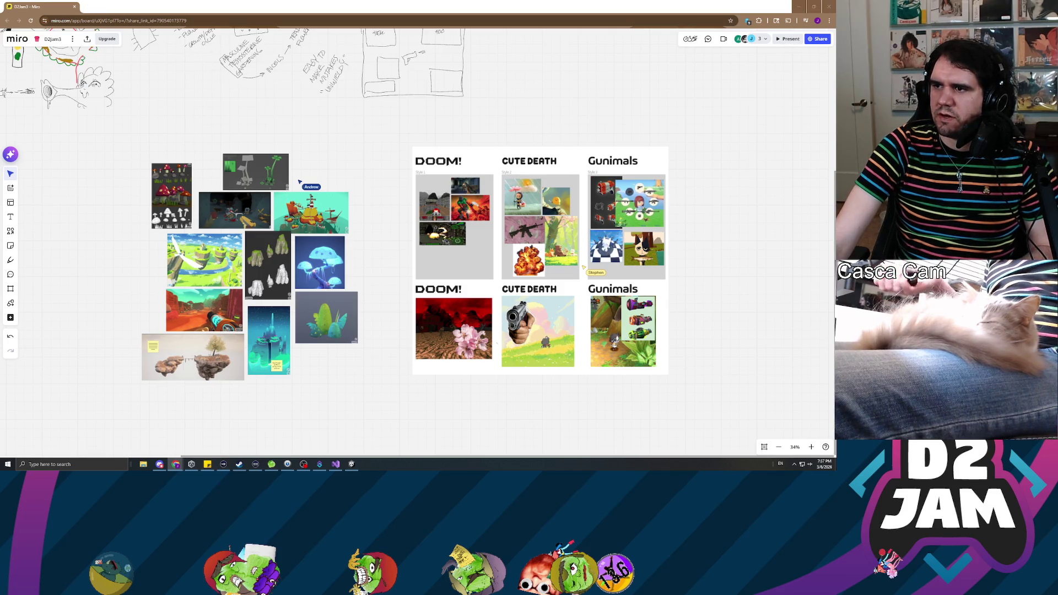
pyautogui.hotkey('alt', 'Tab')
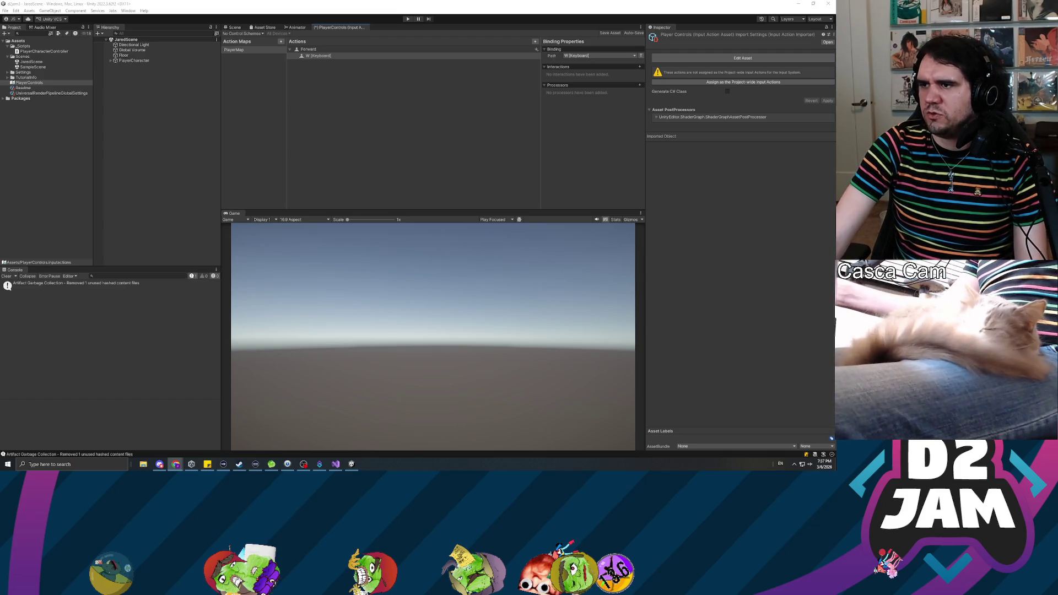
# - Return to the Unity editor showing PlayerControls and clear the Hierarchy selection
pyautogui.click(9, 277)
pyautogui.hotkey('alt', 'Tab')
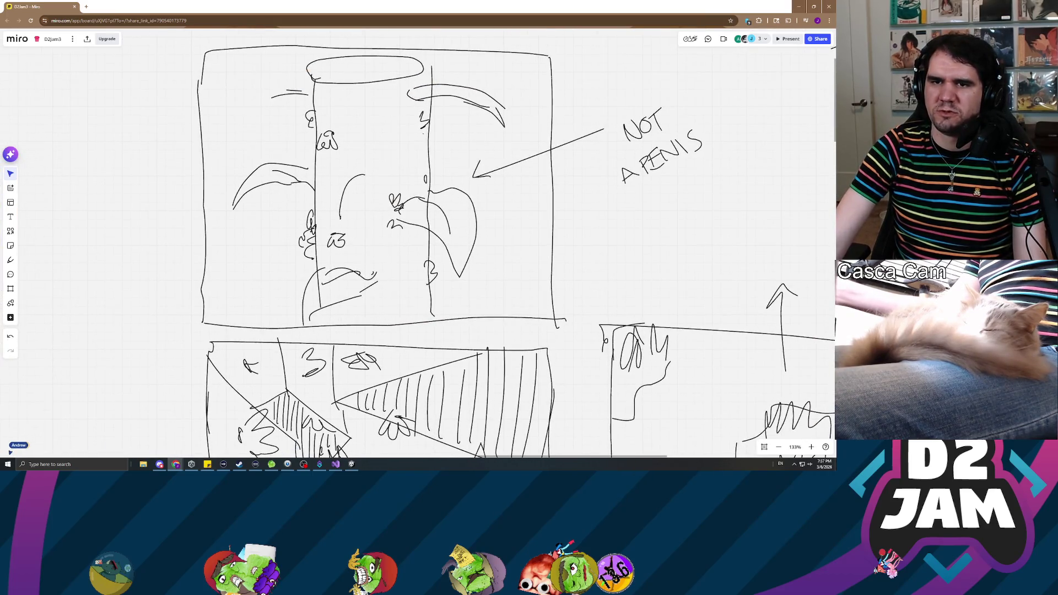
pyautogui.hotkey('alt', 'Tab')
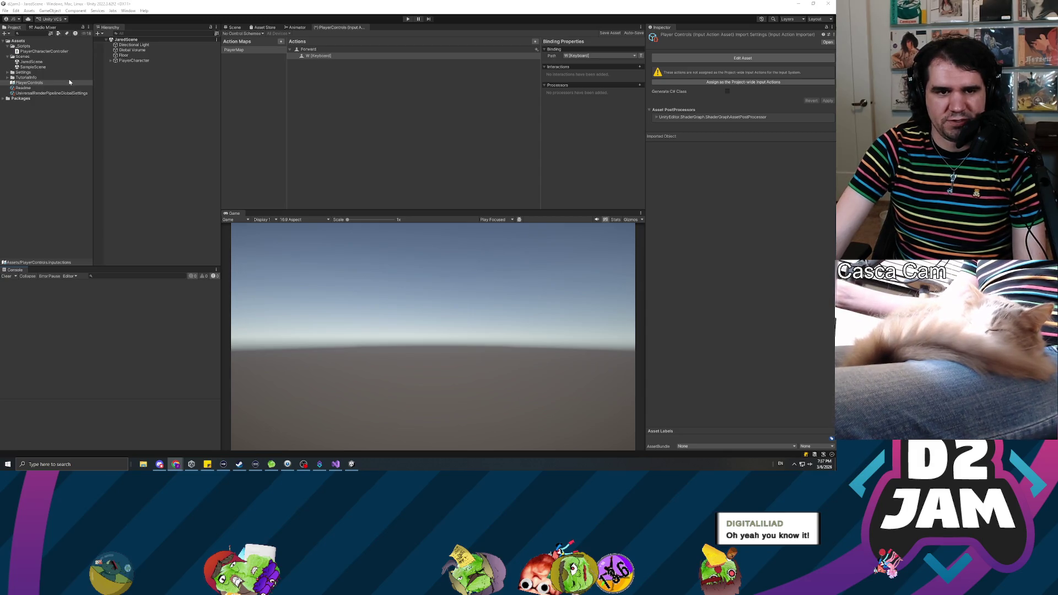
pyautogui.click(170, 158)
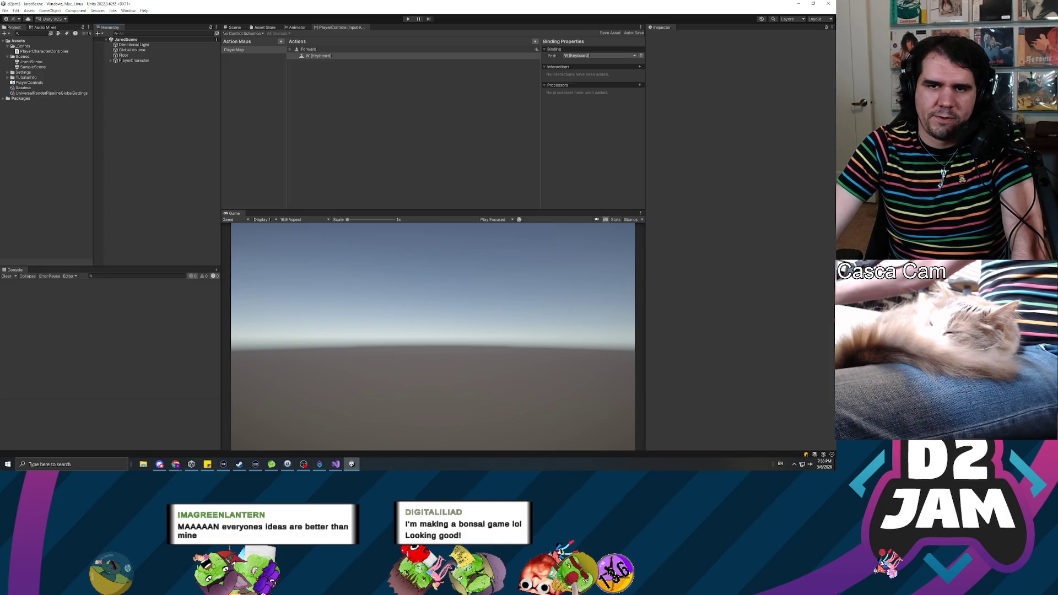
# - Select the PlayerCharacter object in the Hierarchy to view its components
pyautogui.click(134, 61)
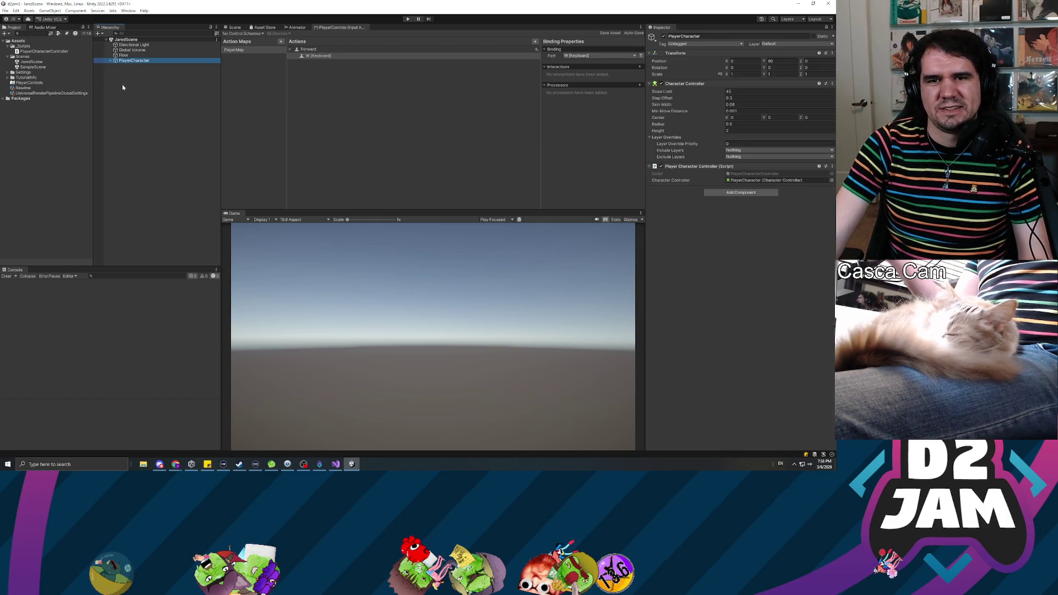
pyautogui.click(134, 103)
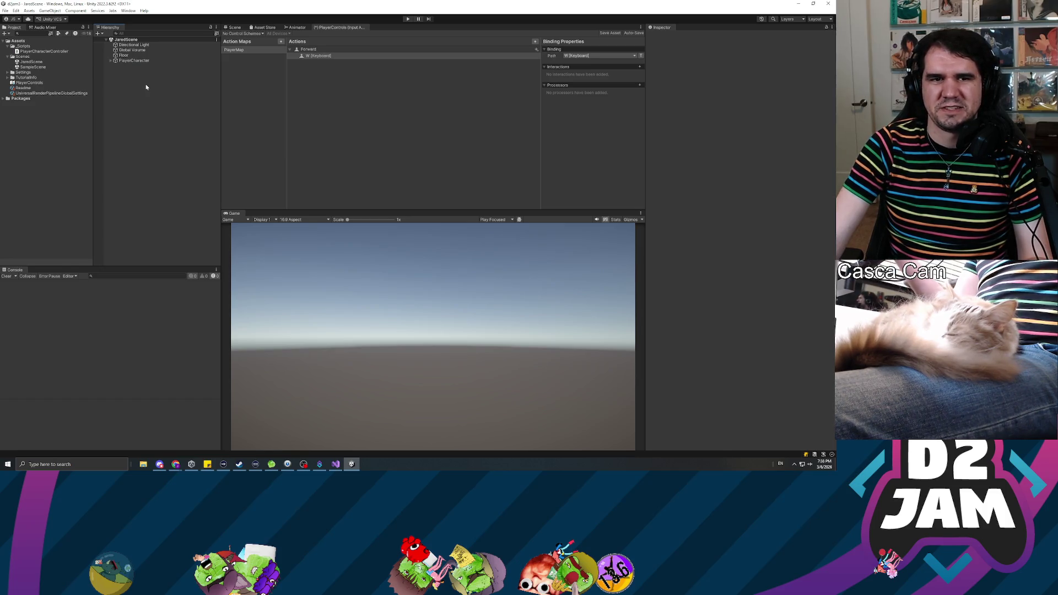
pyautogui.click(132, 61)
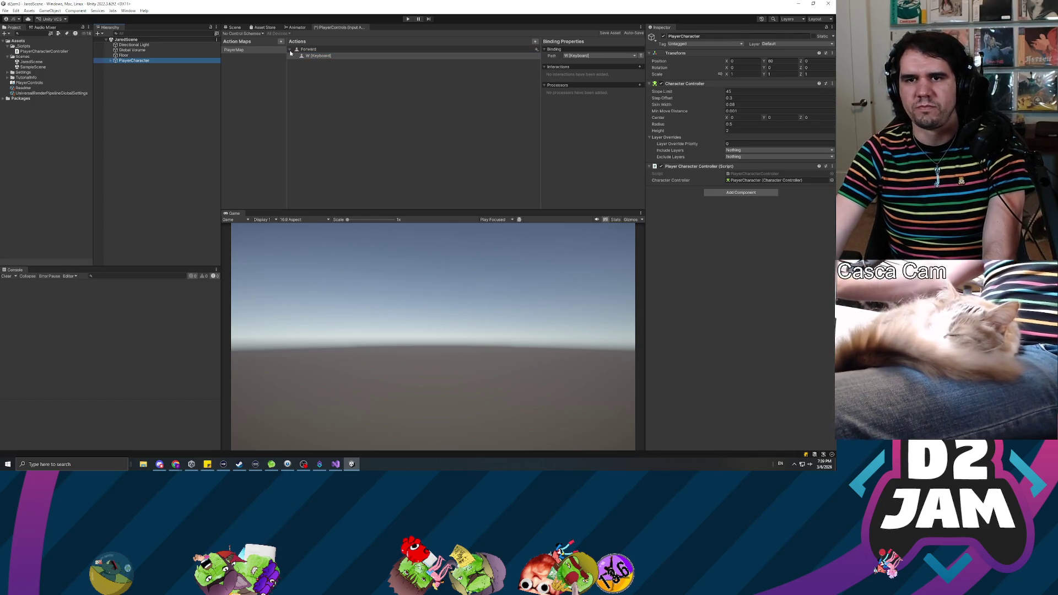
# - Add a new Button-type action named Left below Forward
pyautogui.click(514, 49)
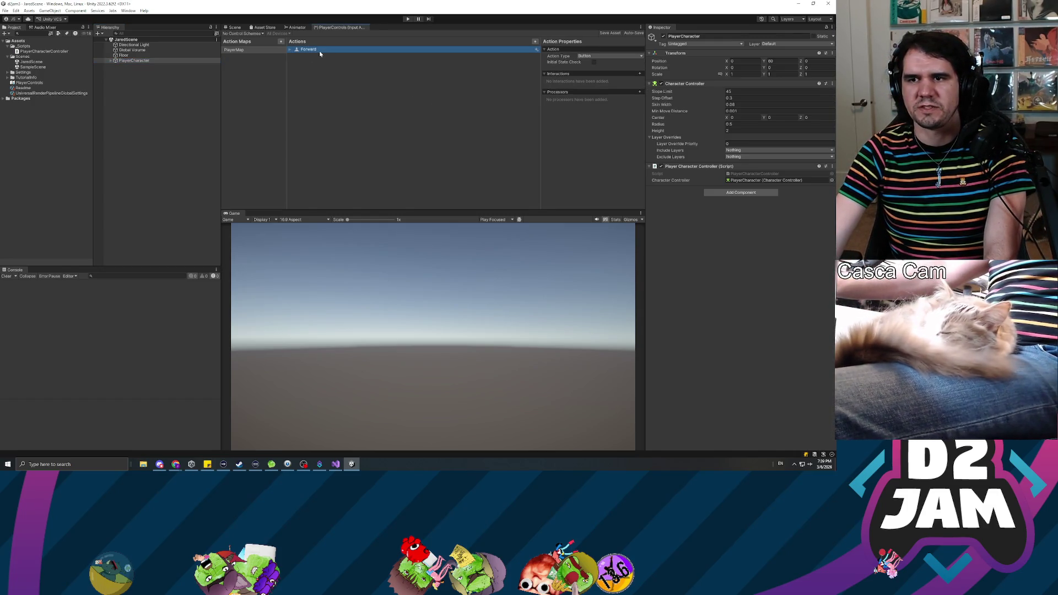
pyautogui.click(535, 41)
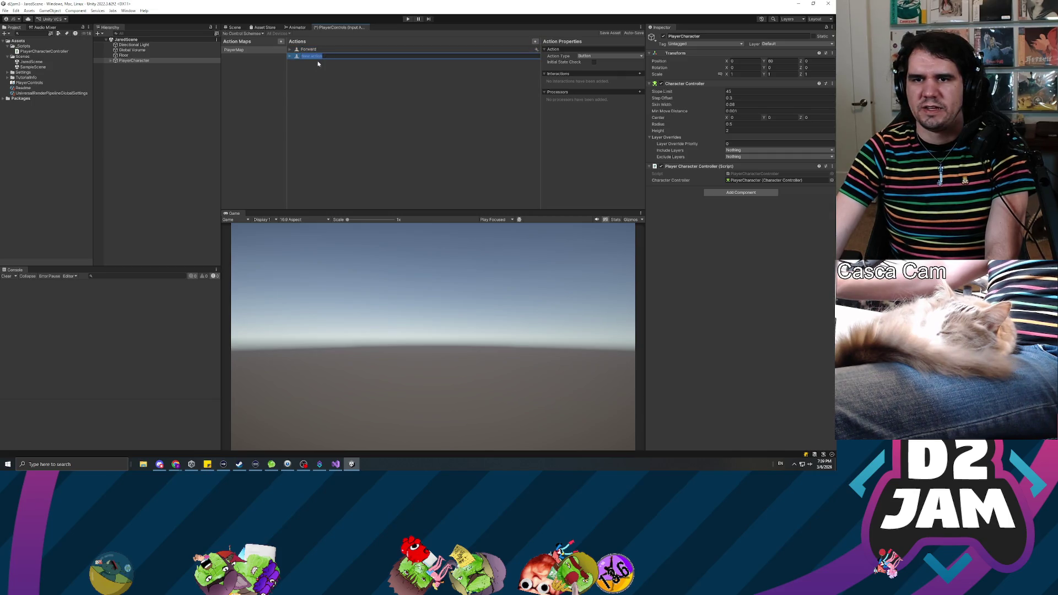
pyautogui.write('Left')
pyautogui.press('Return')
pyautogui.click(614, 56)
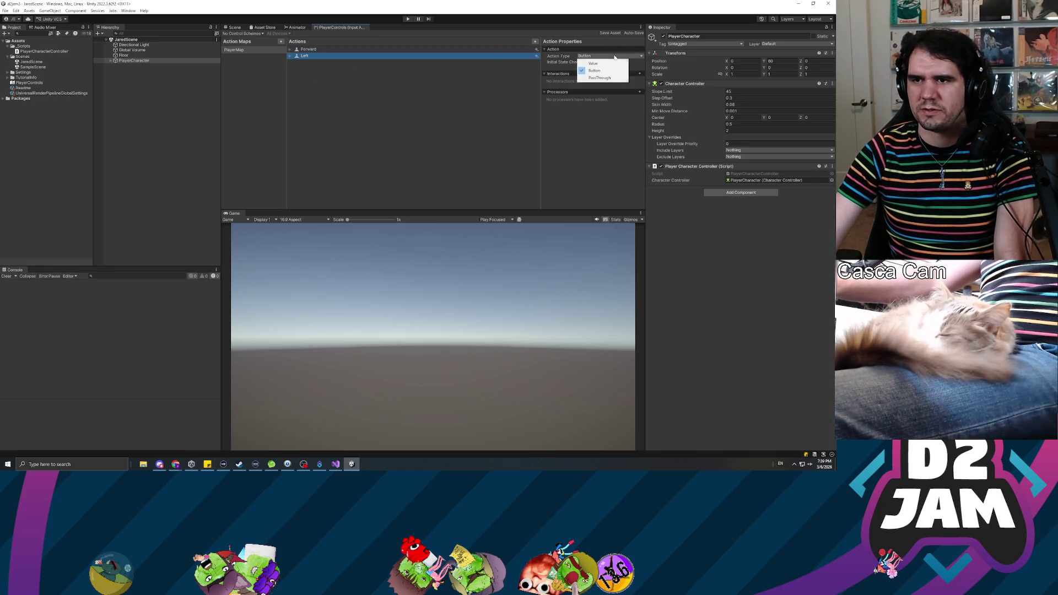
pyautogui.click(369, 61)
# - Bind Left to the keyboard A key by location, then add another new action
pyautogui.click(293, 57)
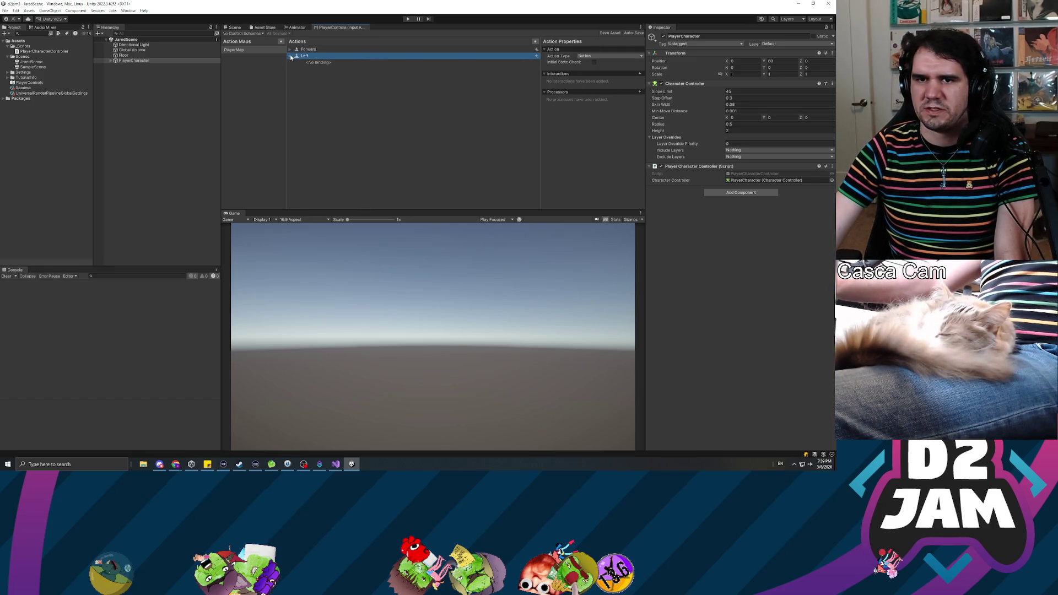
pyautogui.click(318, 63)
pyautogui.click(571, 57)
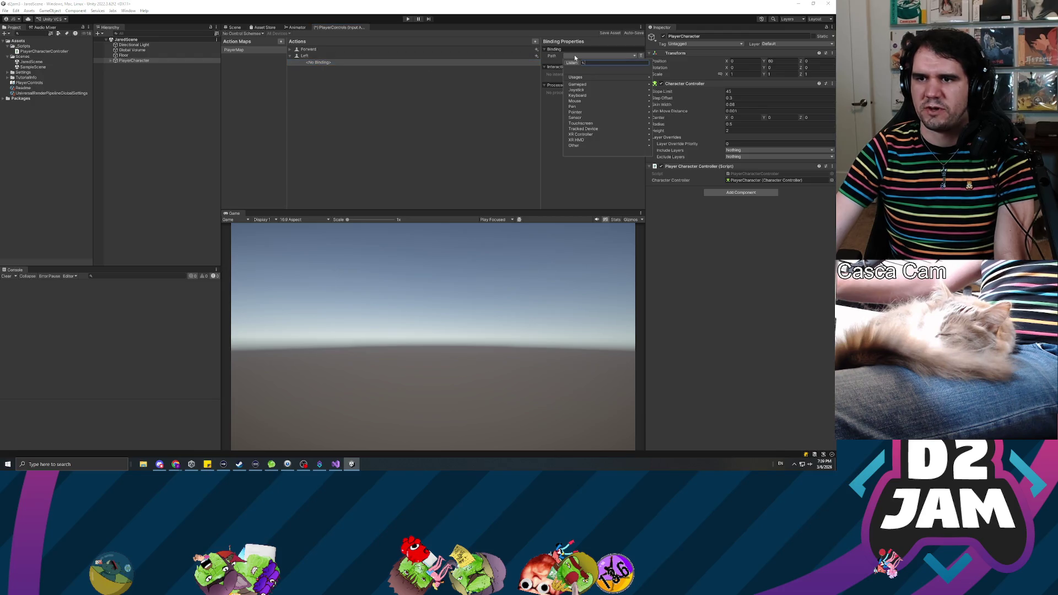
pyautogui.click(584, 96)
pyautogui.click(597, 94)
pyautogui.scroll(-5, 597, 103)
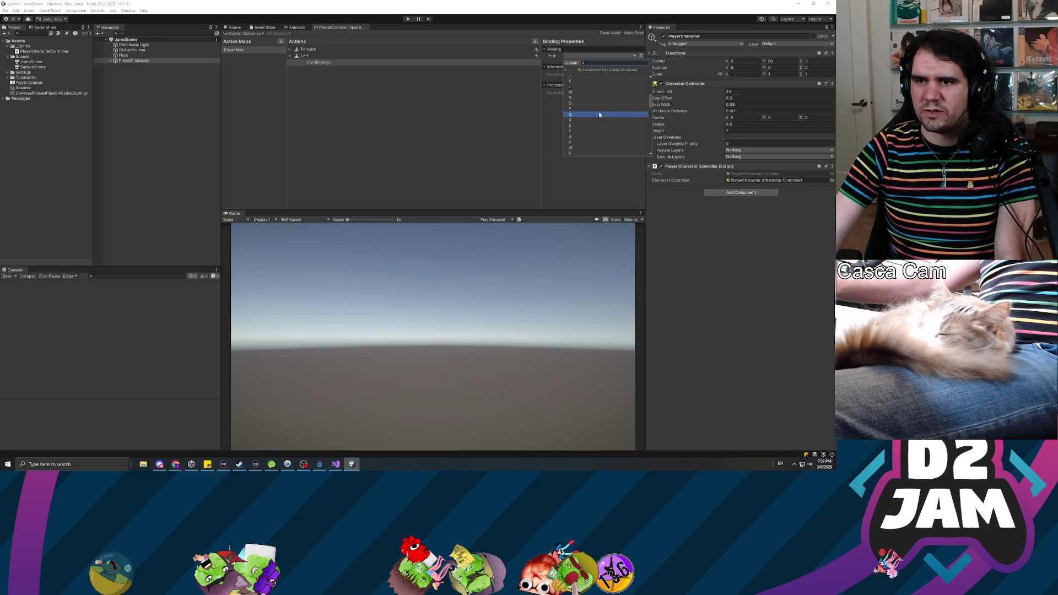
pyautogui.scroll(5, 592, 104)
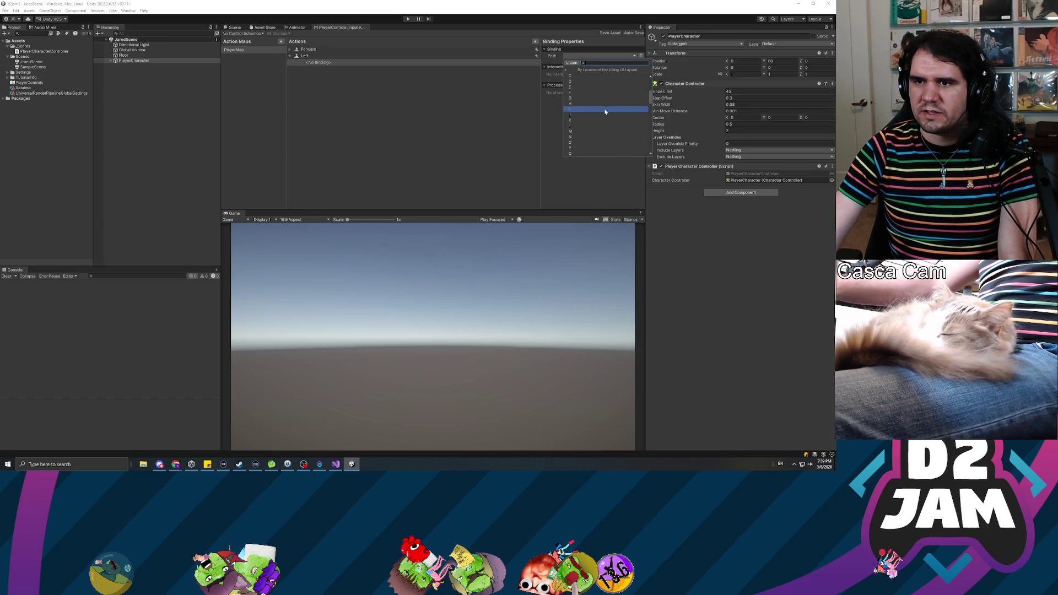
pyautogui.click(587, 105)
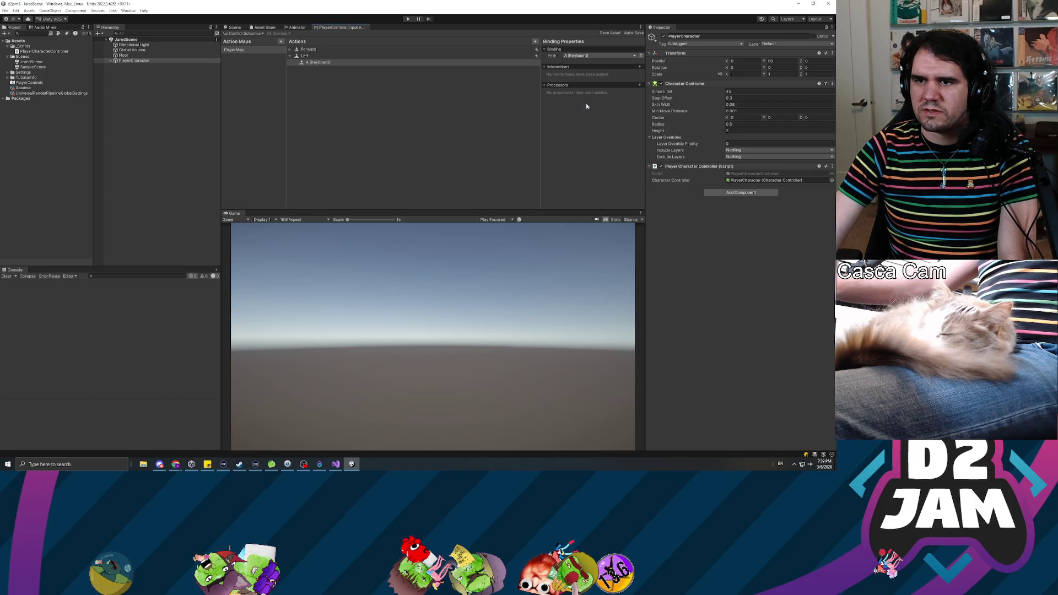
pyautogui.click(306, 56)
pyautogui.click(535, 42)
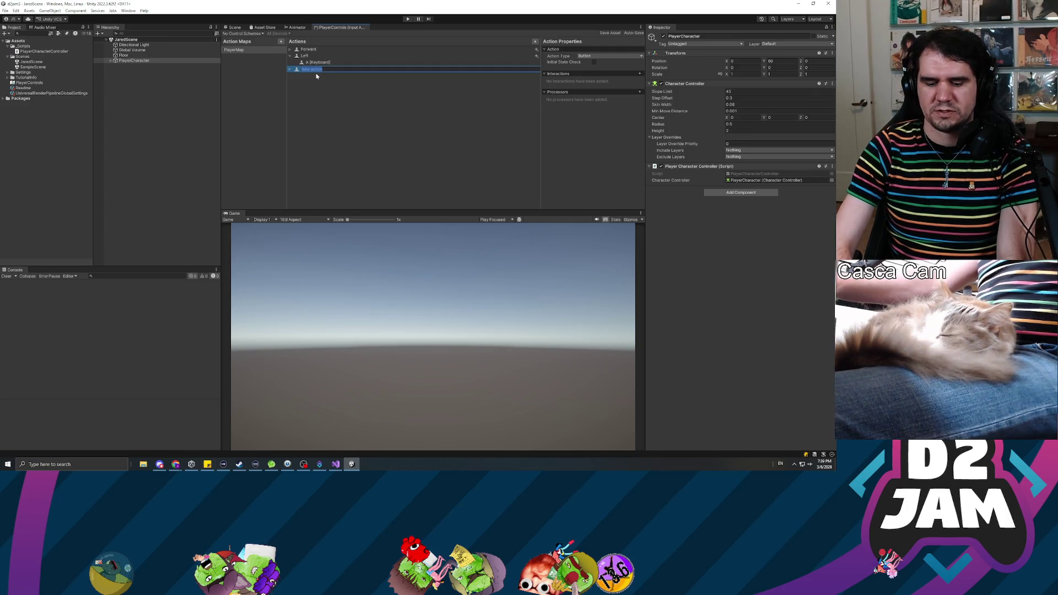
# - Name the new action Right and select its empty binding
pyautogui.write('Right')
pyautogui.press('Return')
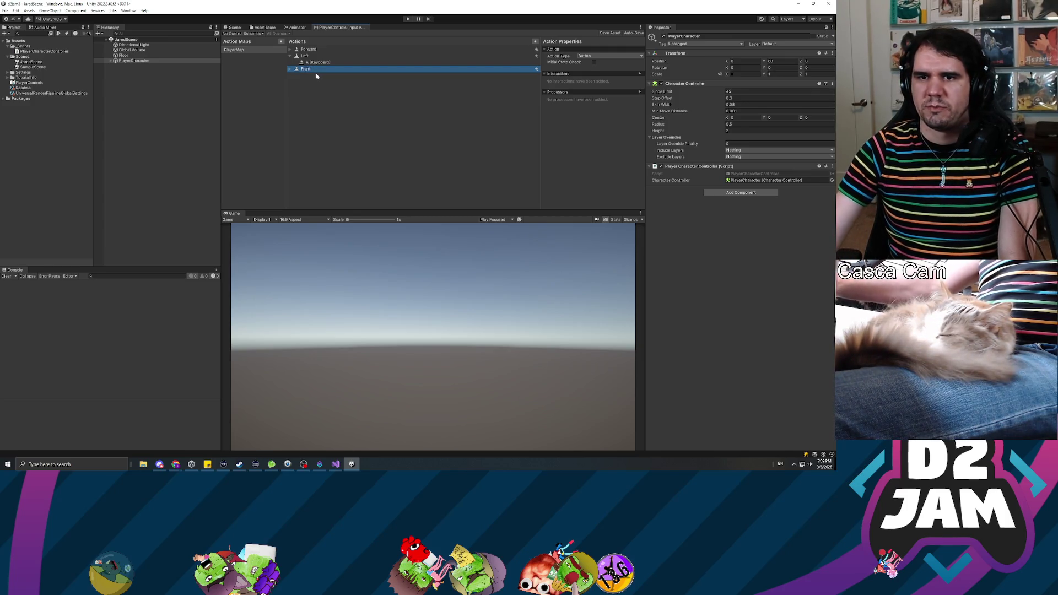
pyautogui.click(290, 69)
pyautogui.click(319, 76)
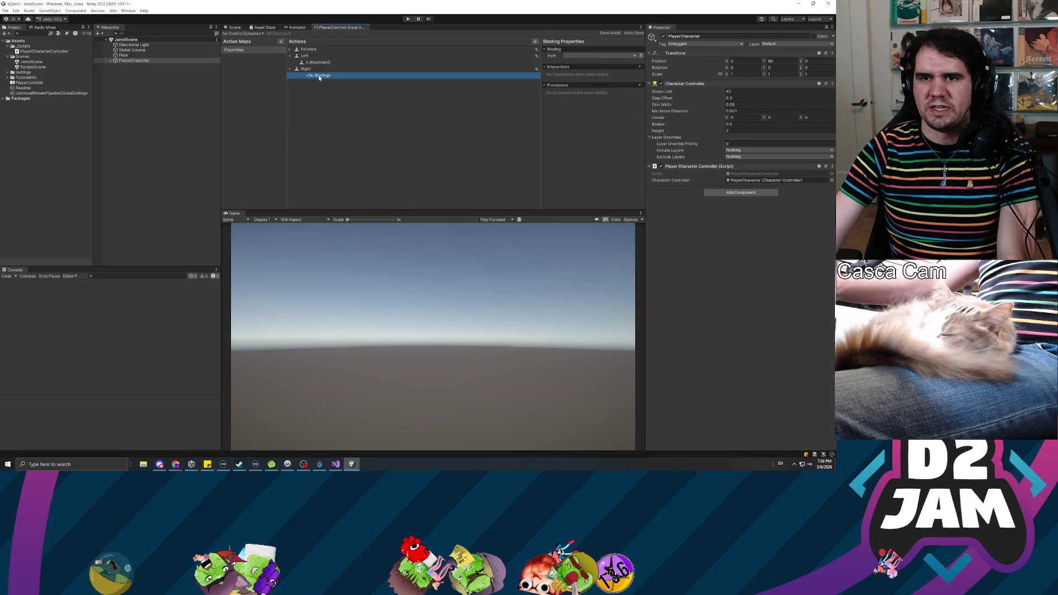
# - Bind Right to the keyboard D key by location and collapse it
pyautogui.click(600, 57)
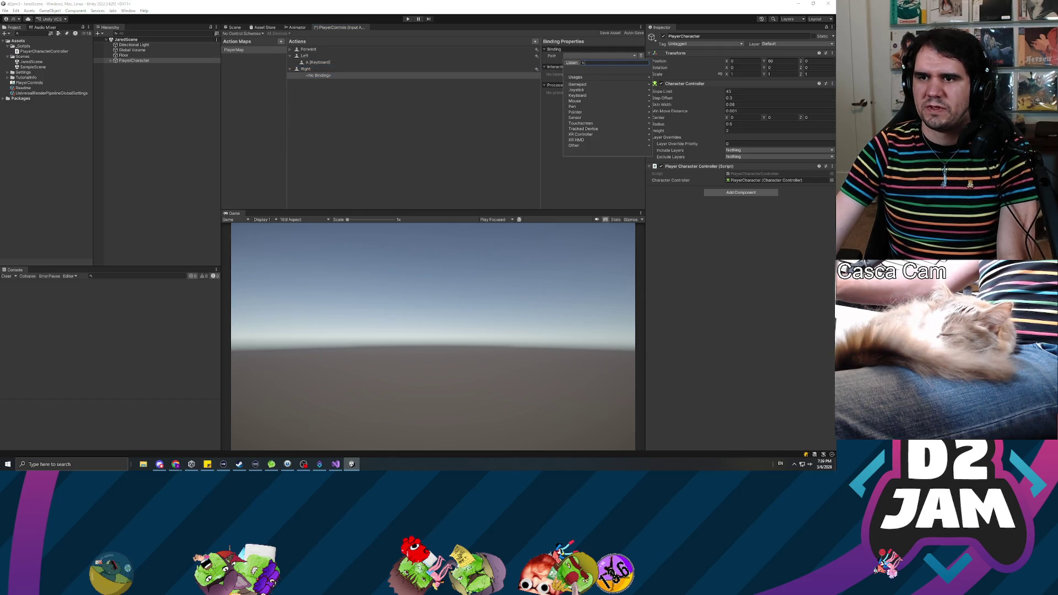
pyautogui.click(584, 93)
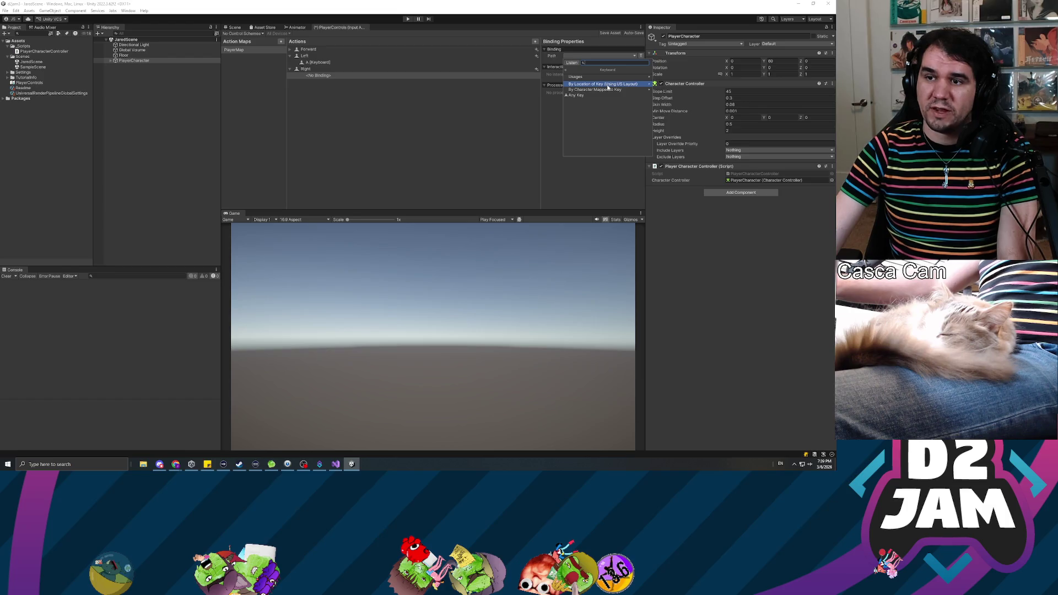
pyautogui.click(608, 85)
pyautogui.scroll(-2, 614, 123)
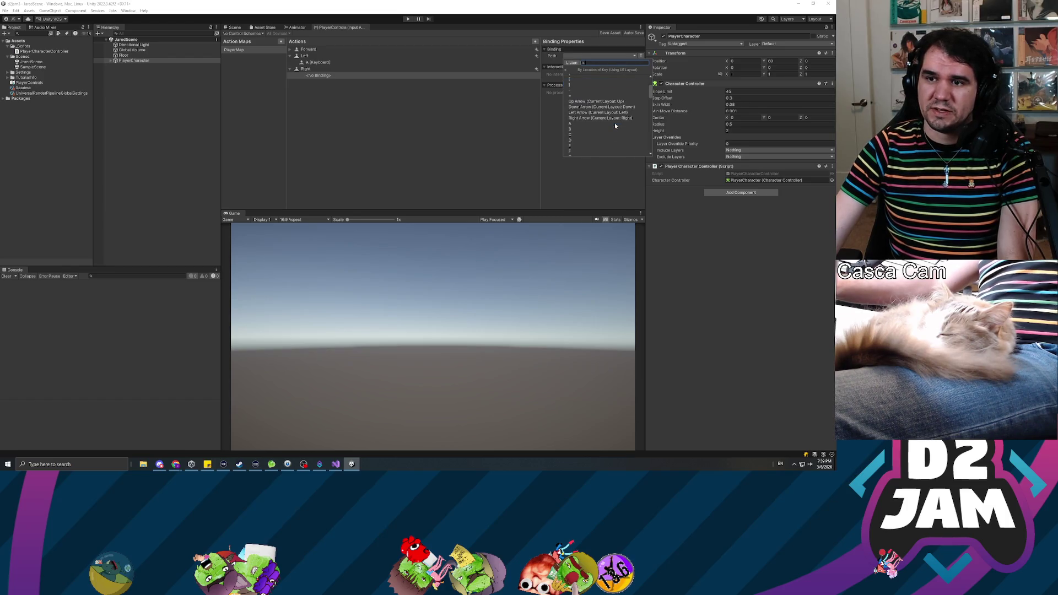
pyautogui.scroll(-3, 615, 119)
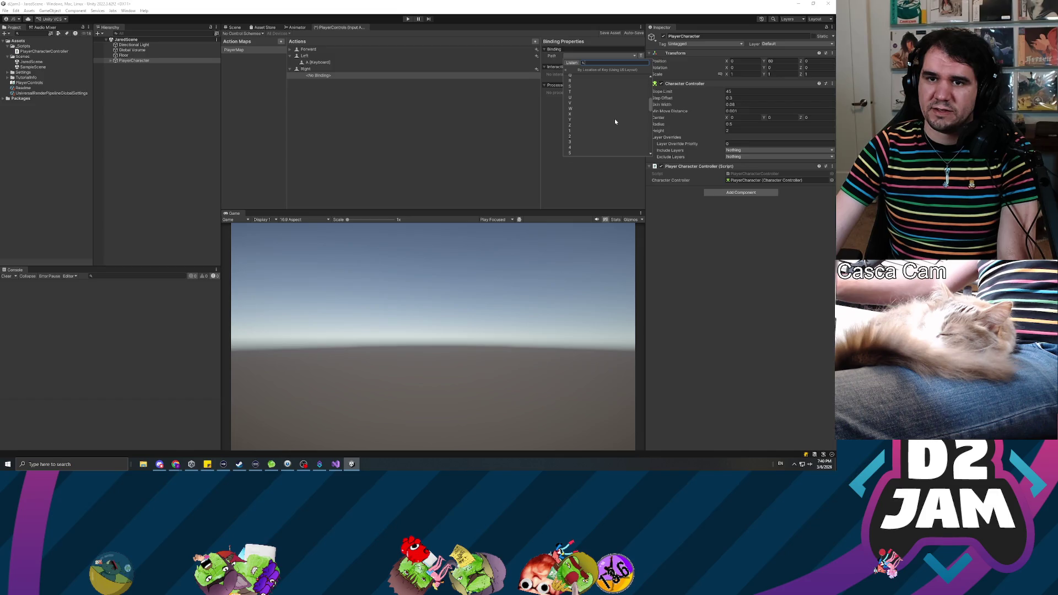
pyautogui.scroll(1, 615, 119)
pyautogui.scroll(2, 583, 105)
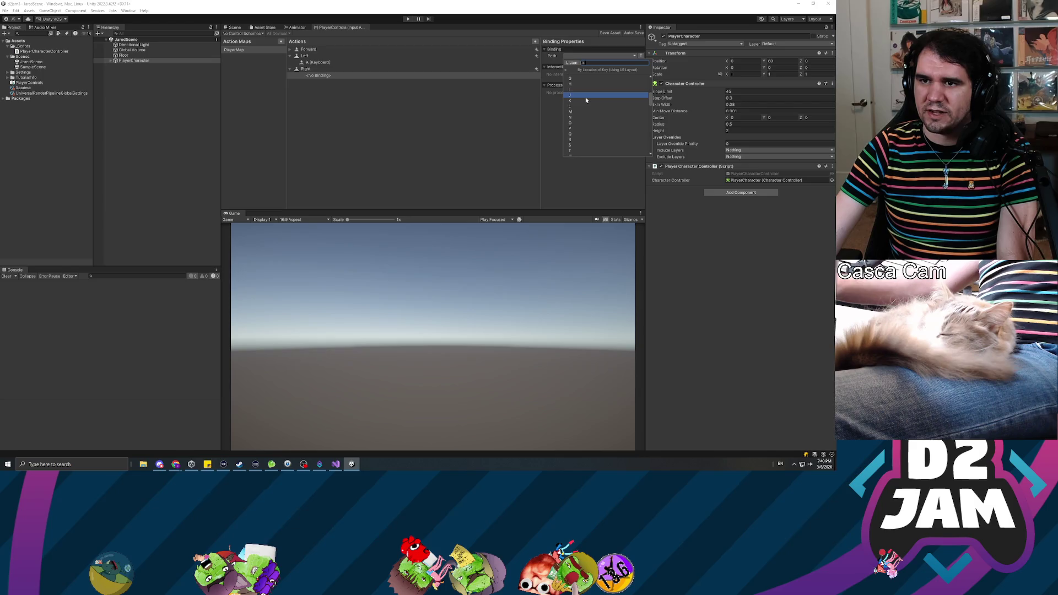
pyautogui.scroll(1, 587, 90)
pyautogui.click(586, 78)
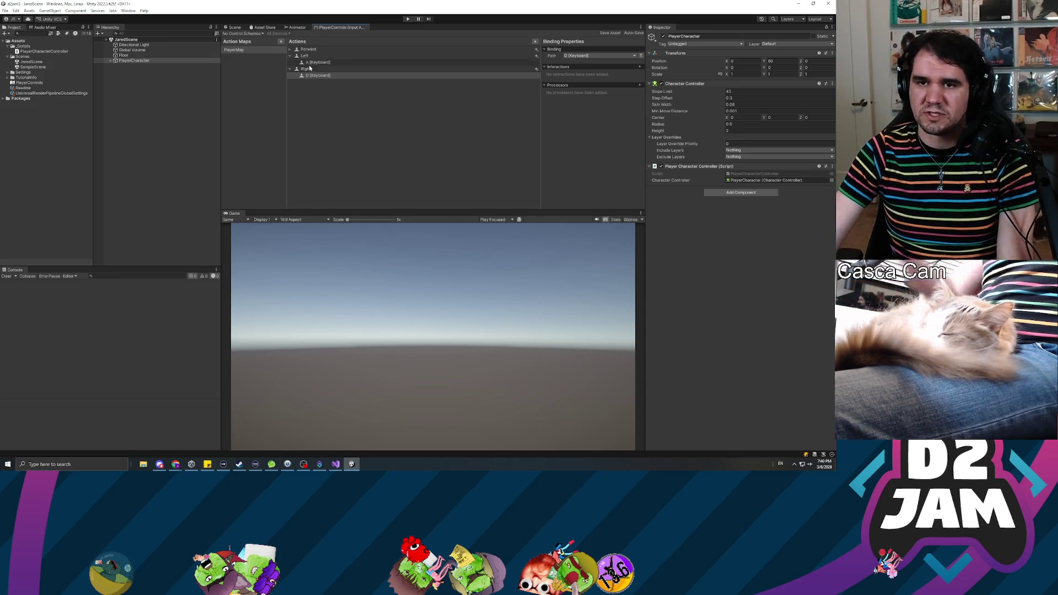
pyautogui.click(290, 69)
# - Collapse Left and add a new action named Back
pyautogui.click(290, 56)
pyautogui.click(535, 42)
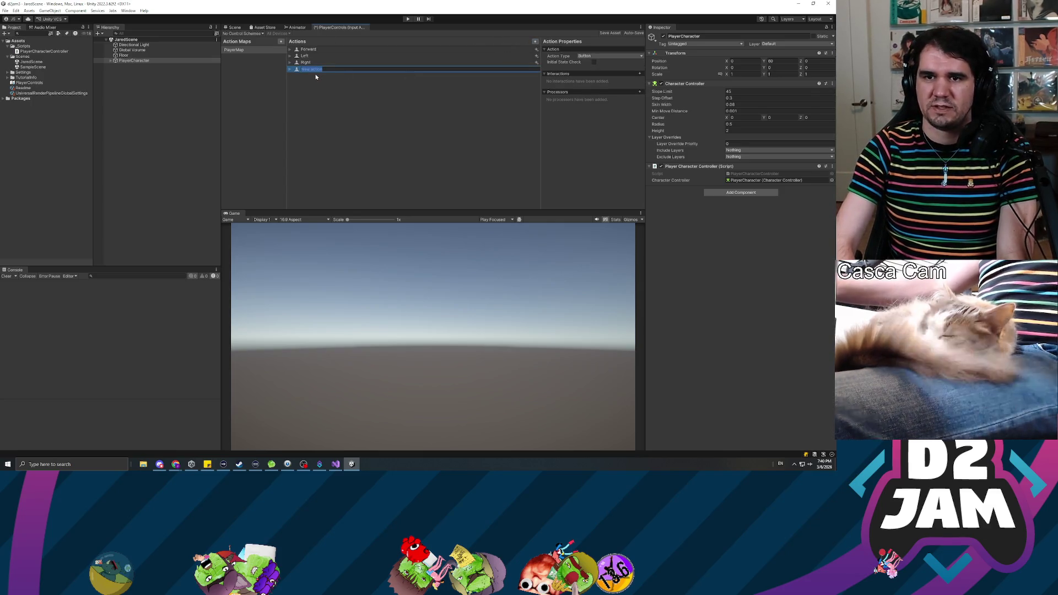
pyautogui.press('BackSpace')
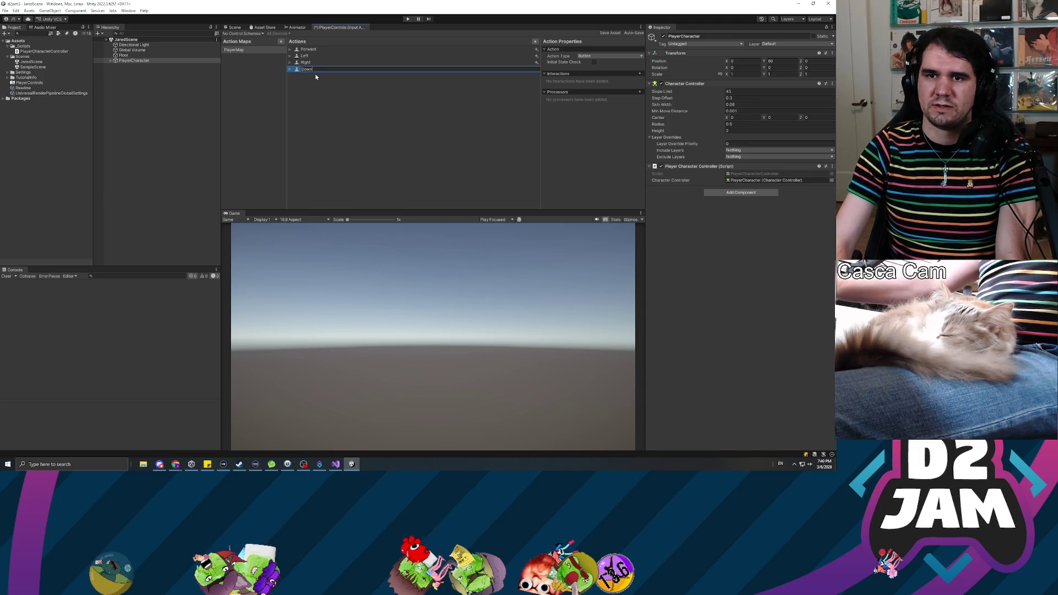
pyautogui.write('Back')
pyautogui.press('Return')
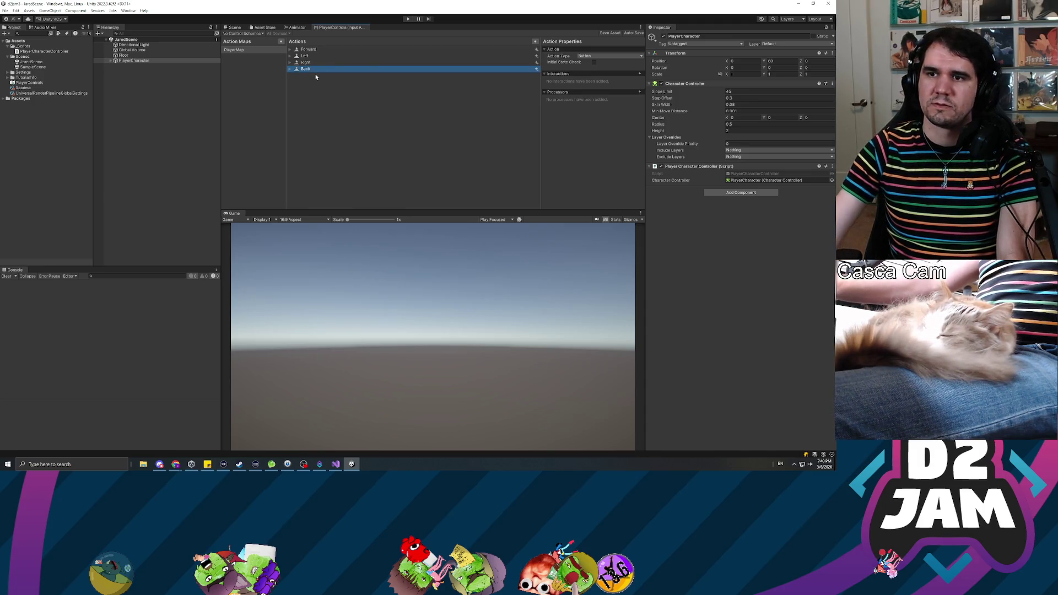
pyautogui.press('Right')
# - Bind Back to the keyboard S key by location and collapse it
pyautogui.click(325, 75)
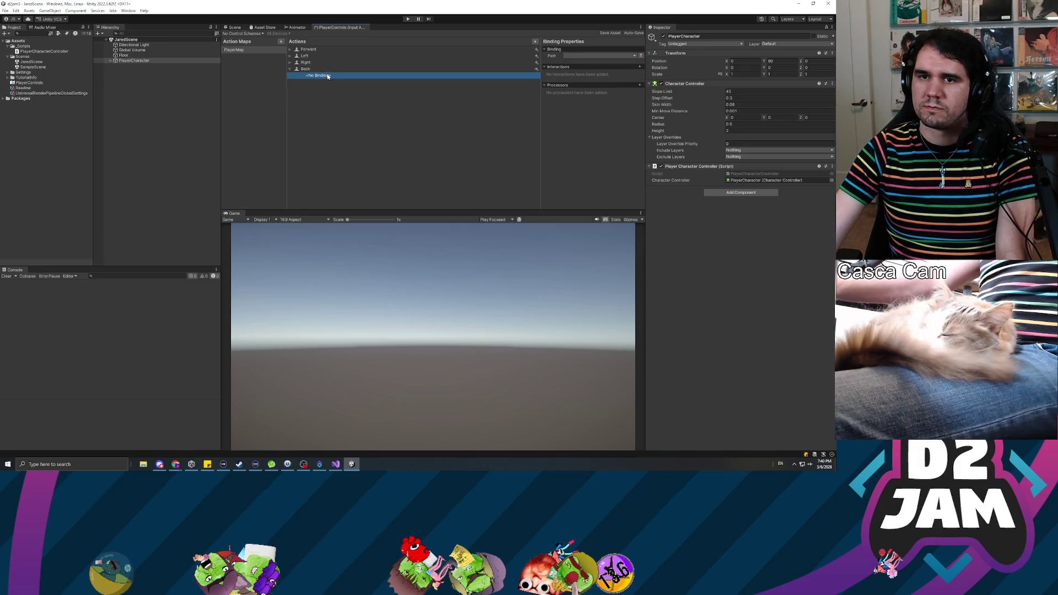
pyautogui.click(583, 57)
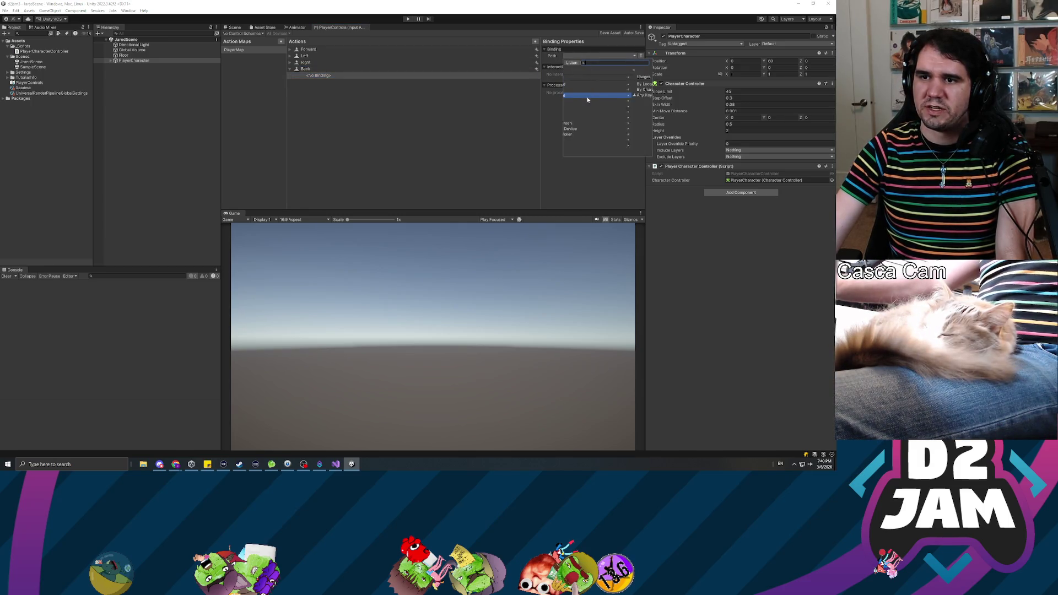
pyautogui.click(585, 84)
pyautogui.scroll(-2, 595, 119)
pyautogui.scroll(-2, 595, 122)
pyautogui.click(581, 146)
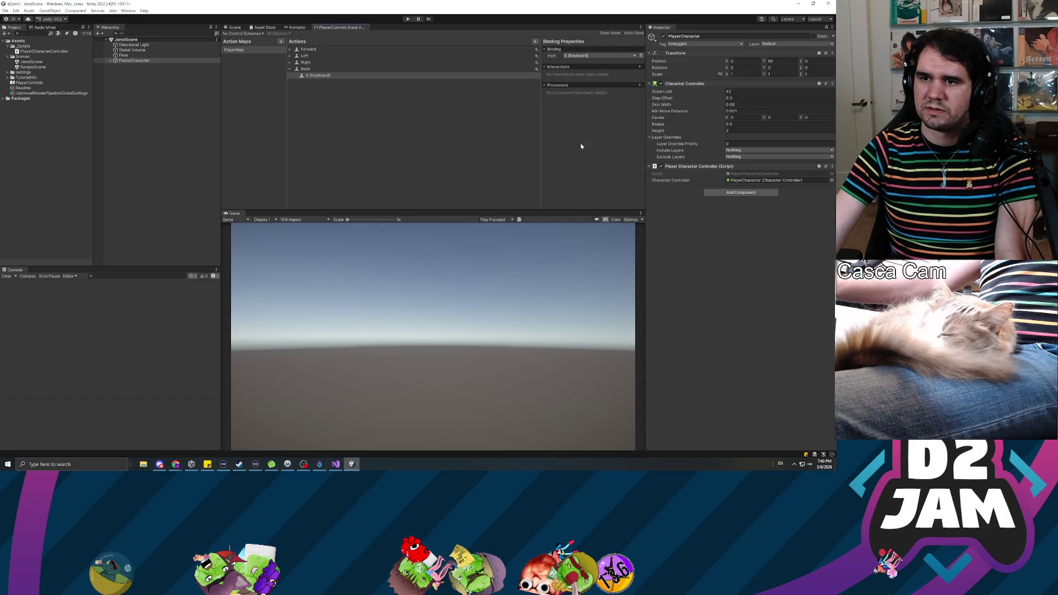
pyautogui.click(289, 70)
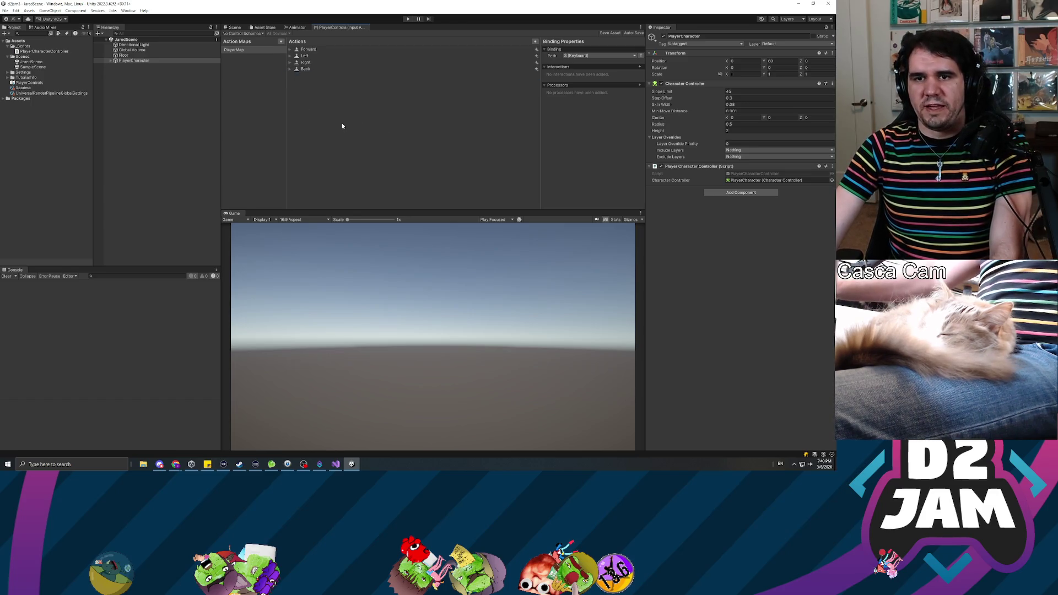
# - Add a fifth action with Action Type set to Value and start renaming it
pyautogui.click(535, 42)
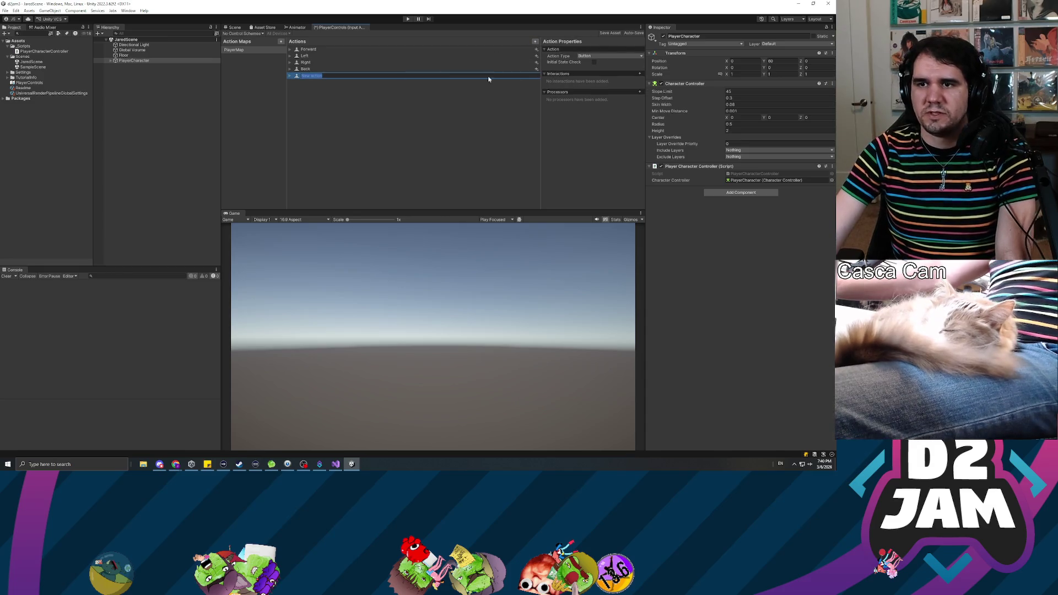
pyautogui.click(607, 55)
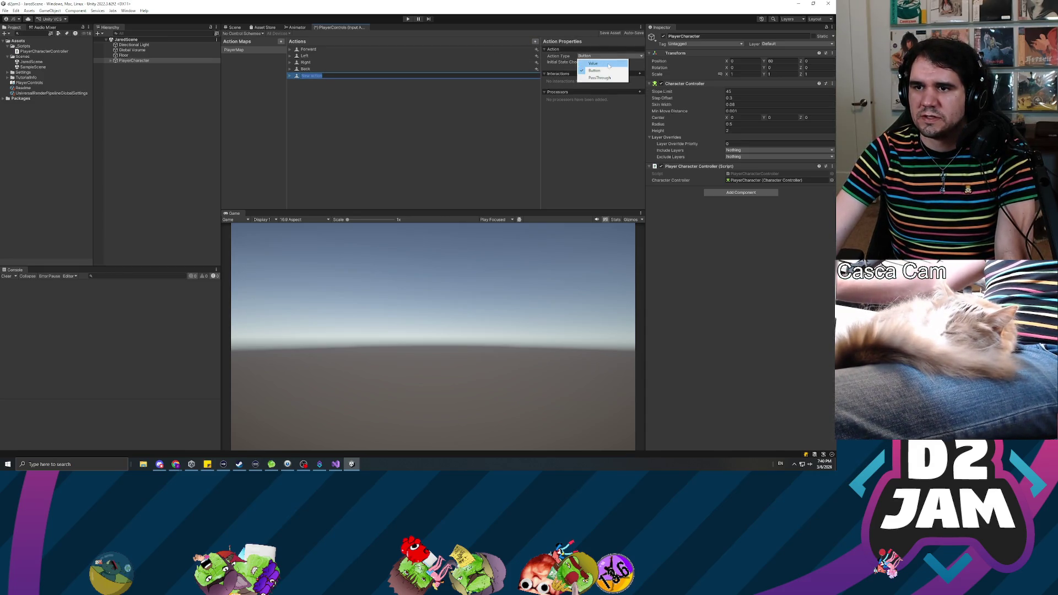
pyautogui.click(608, 65)
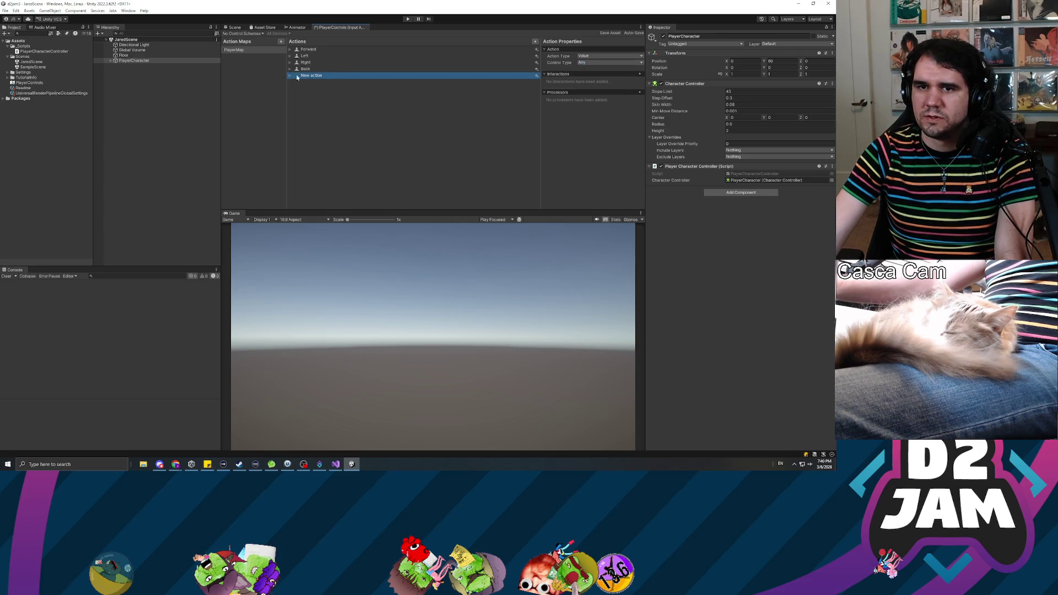
pyautogui.doubleClick(318, 76)
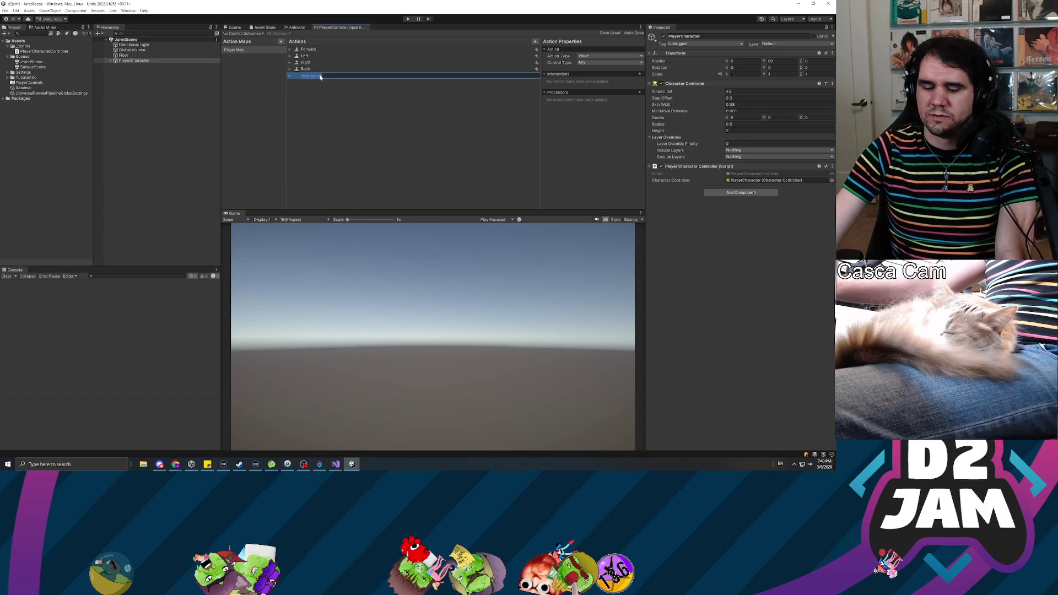
# - Name the Value action Look and open its binding path list
pyautogui.write('Look')
pyautogui.click(290, 77)
pyautogui.click(319, 81)
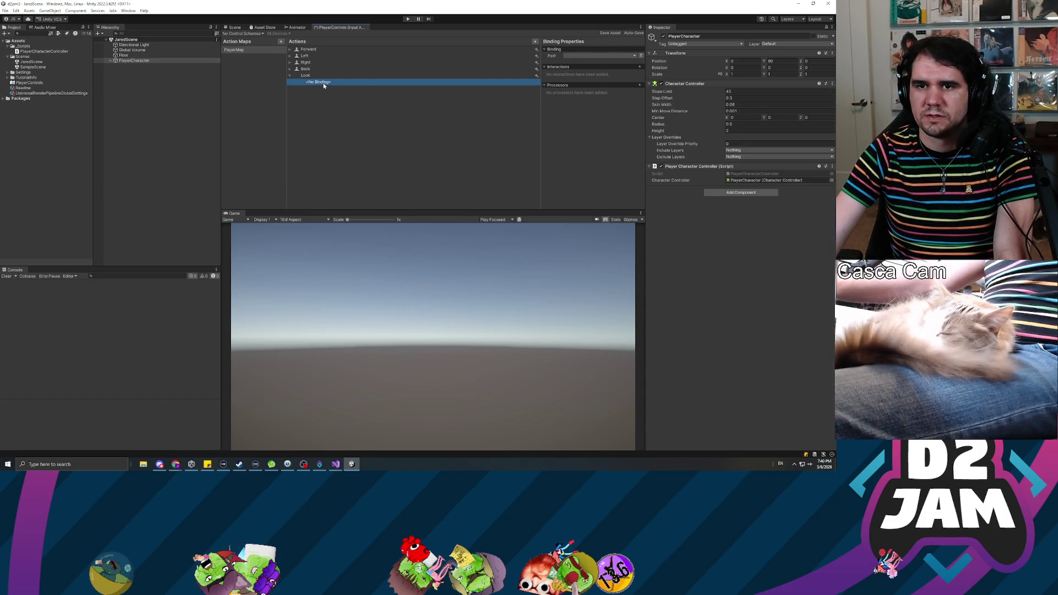
pyautogui.click(600, 56)
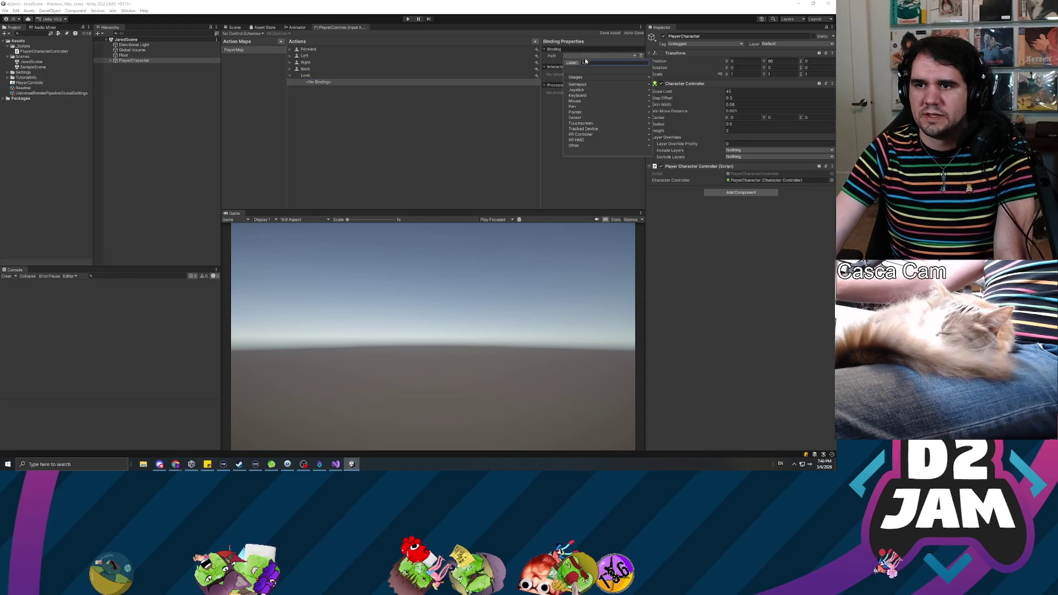
# - Bind Look to Delta [Mouse], collapse it, and add another new action
pyautogui.click(594, 100)
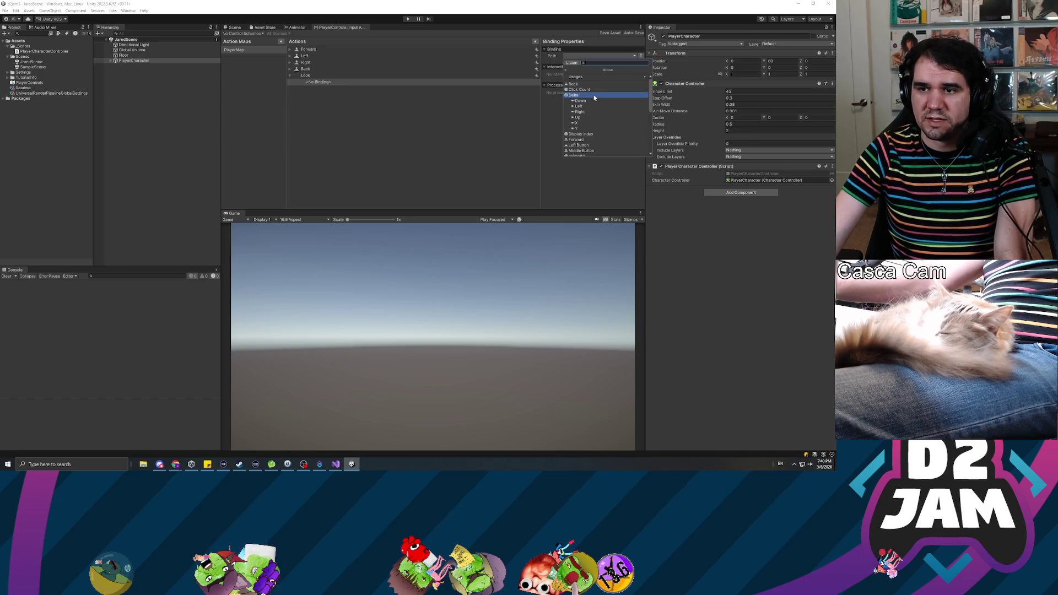
pyautogui.scroll(-1, 600, 121)
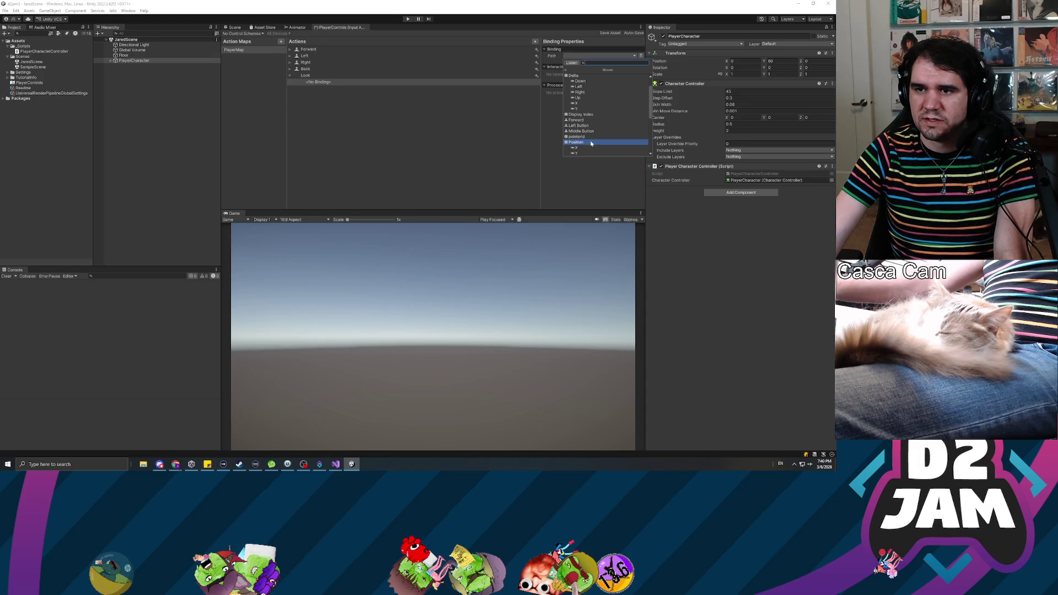
pyautogui.scroll(-1, 593, 144)
pyautogui.scroll(-1, 600, 135)
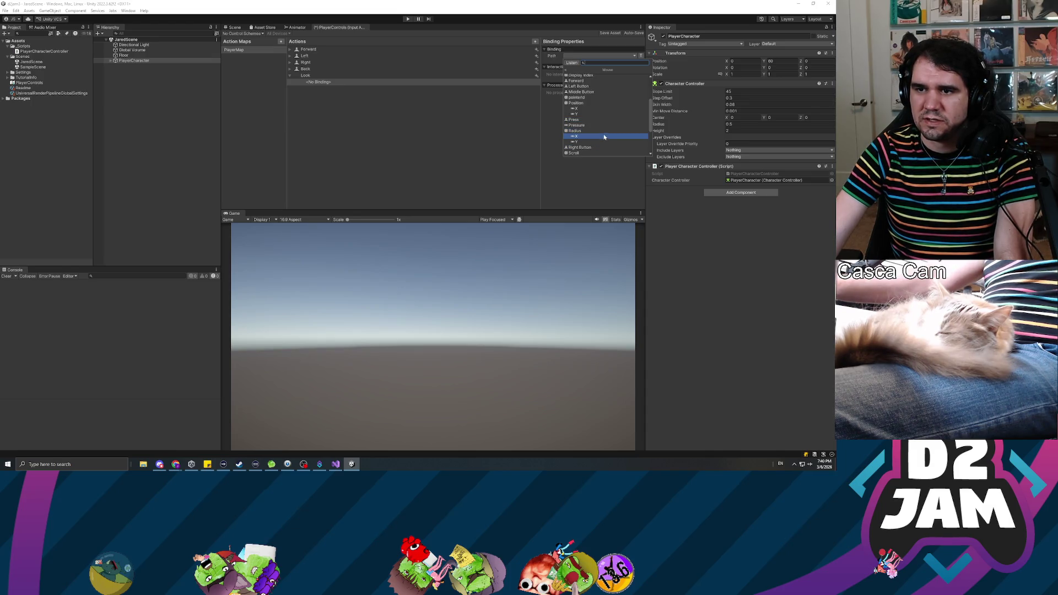
pyautogui.scroll(-1, 604, 138)
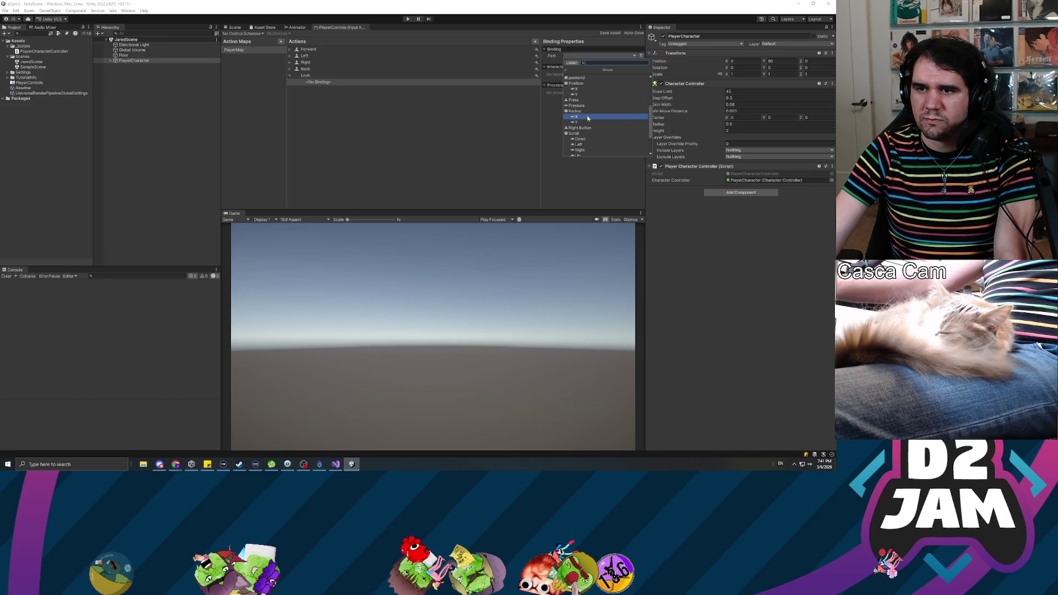
pyautogui.scroll(-2, 598, 130)
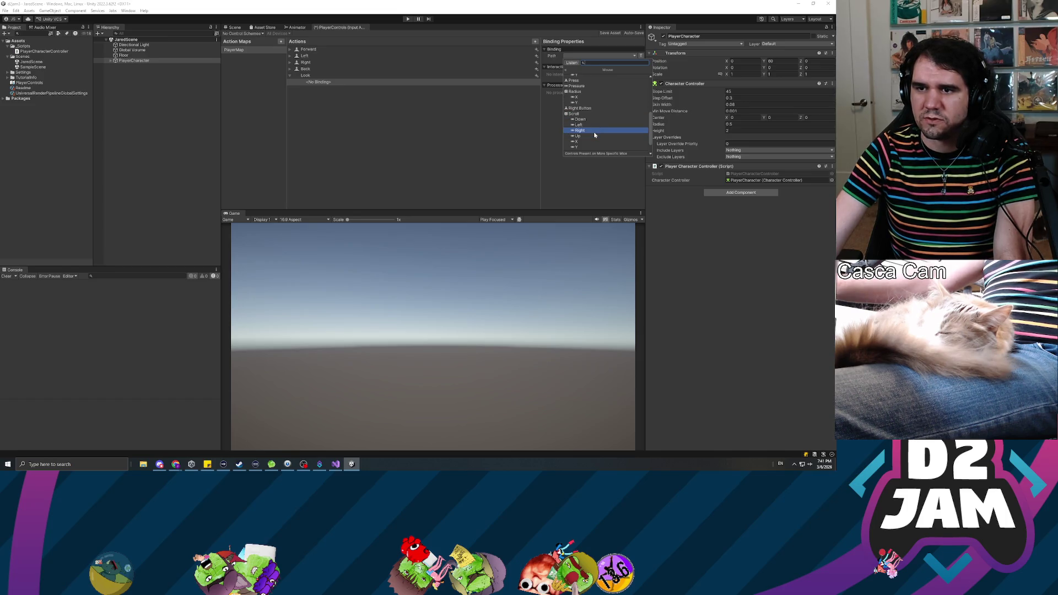
pyautogui.scroll(3, 603, 122)
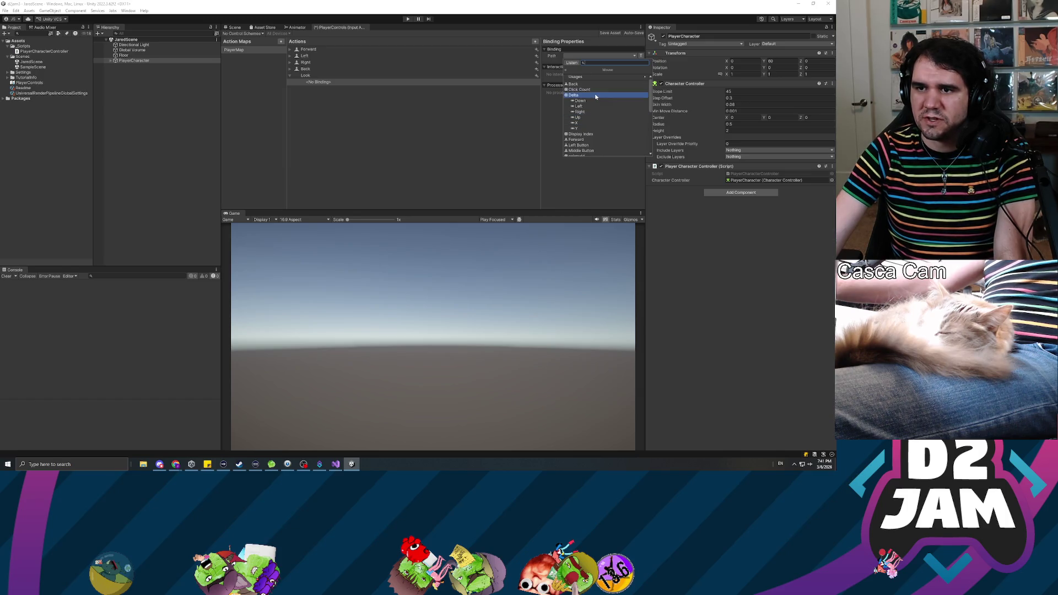
pyautogui.click(574, 96)
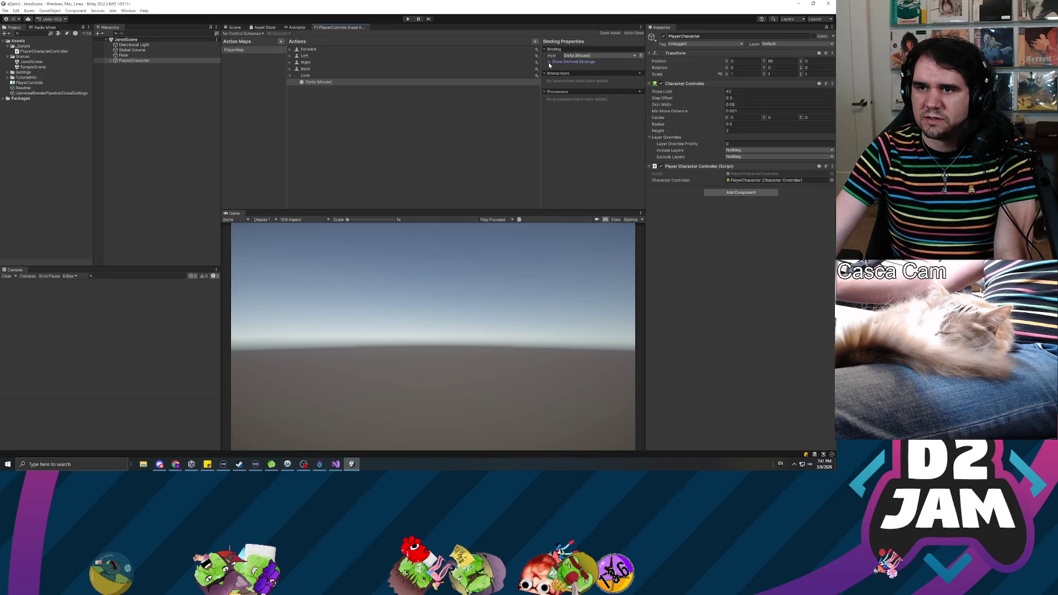
pyautogui.click(313, 84)
pyautogui.click(290, 76)
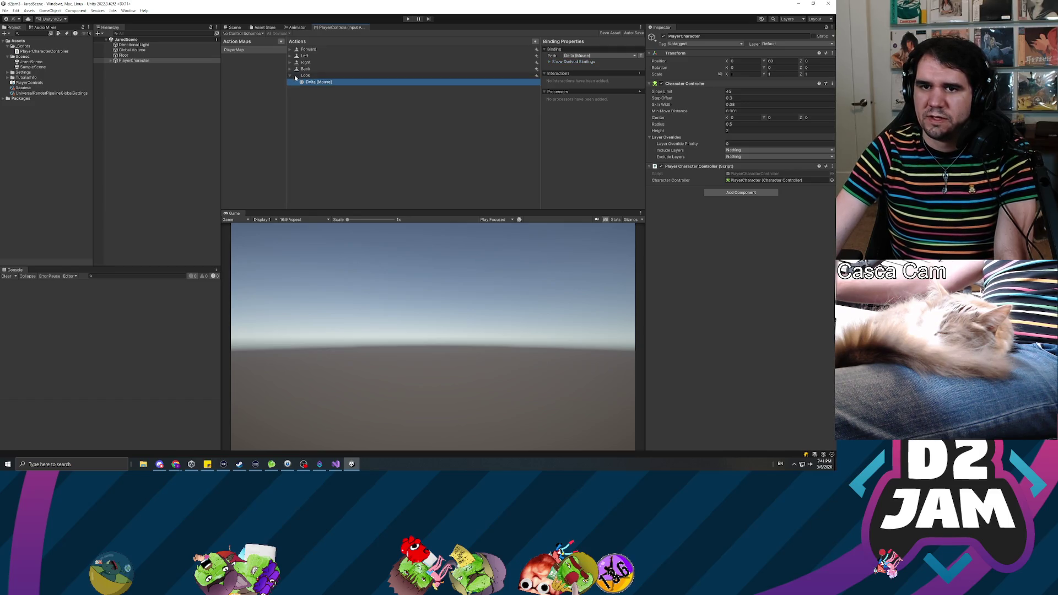
pyautogui.click(536, 44)
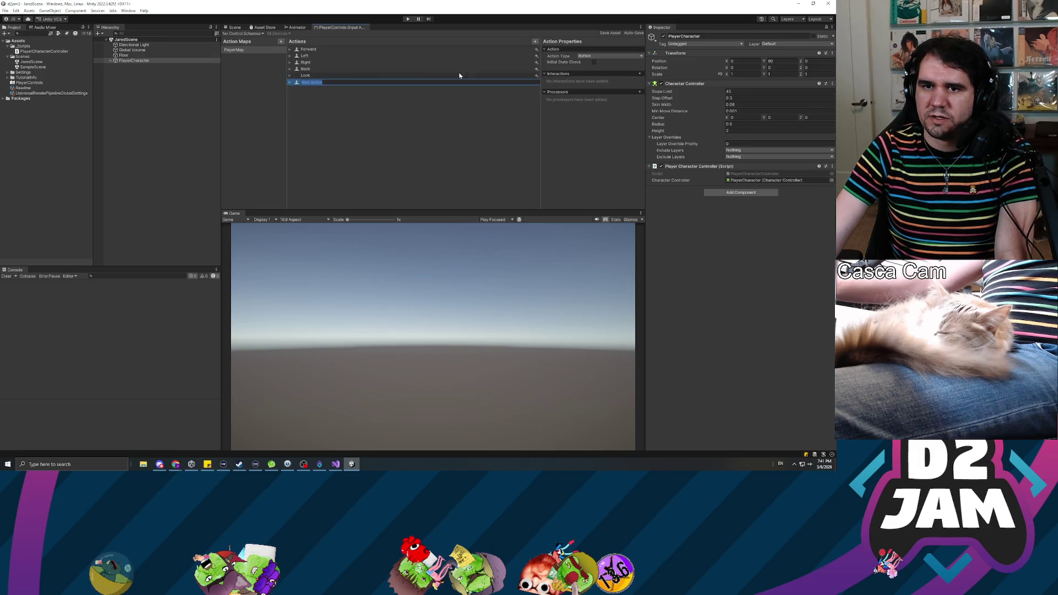
pyautogui.write('Shoot')
pyautogui.press('Return')
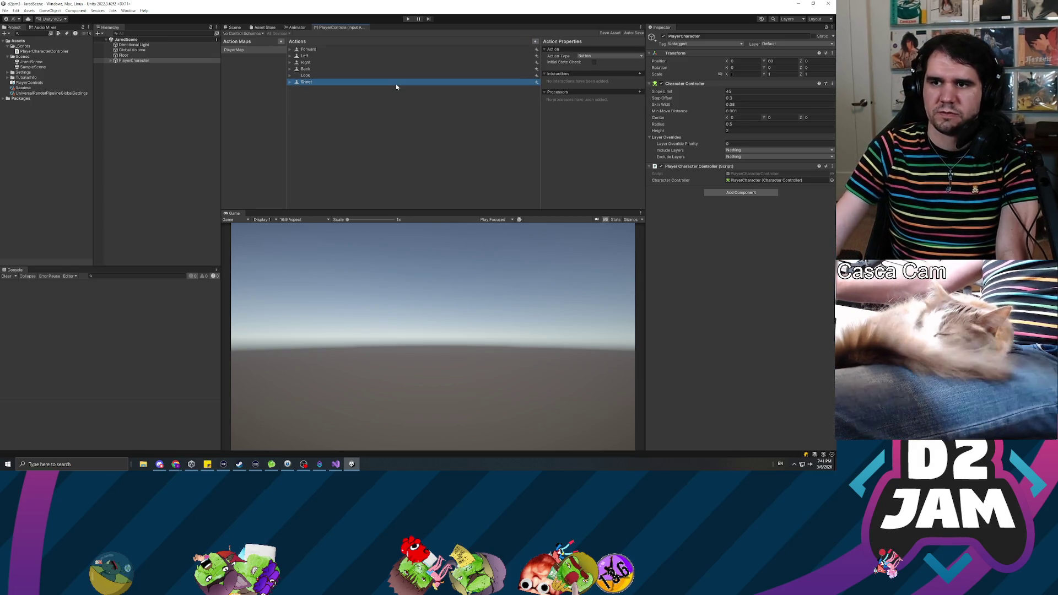
pyautogui.click(289, 82)
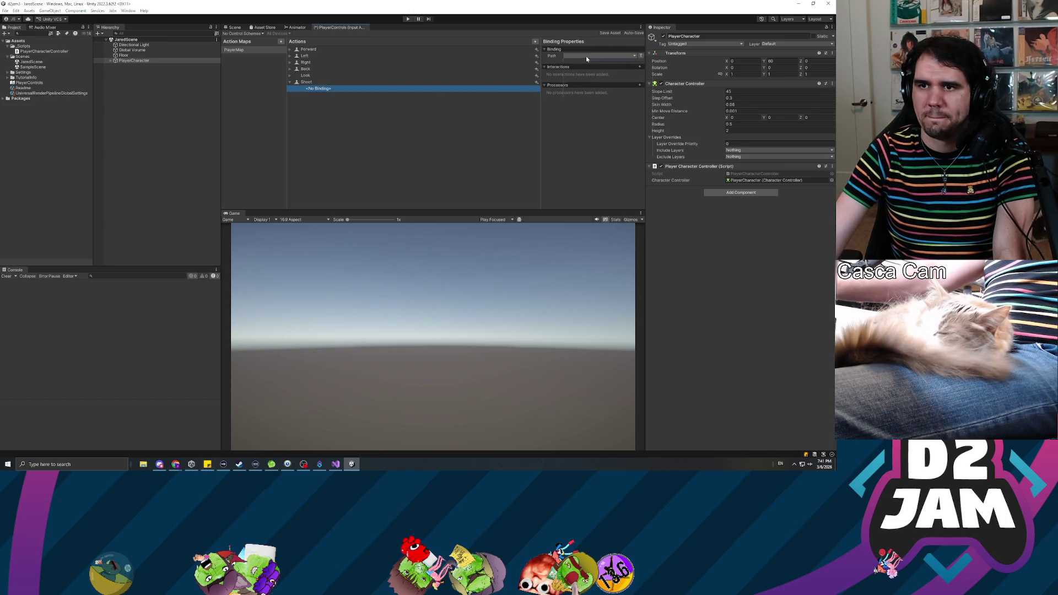
pyautogui.click(586, 56)
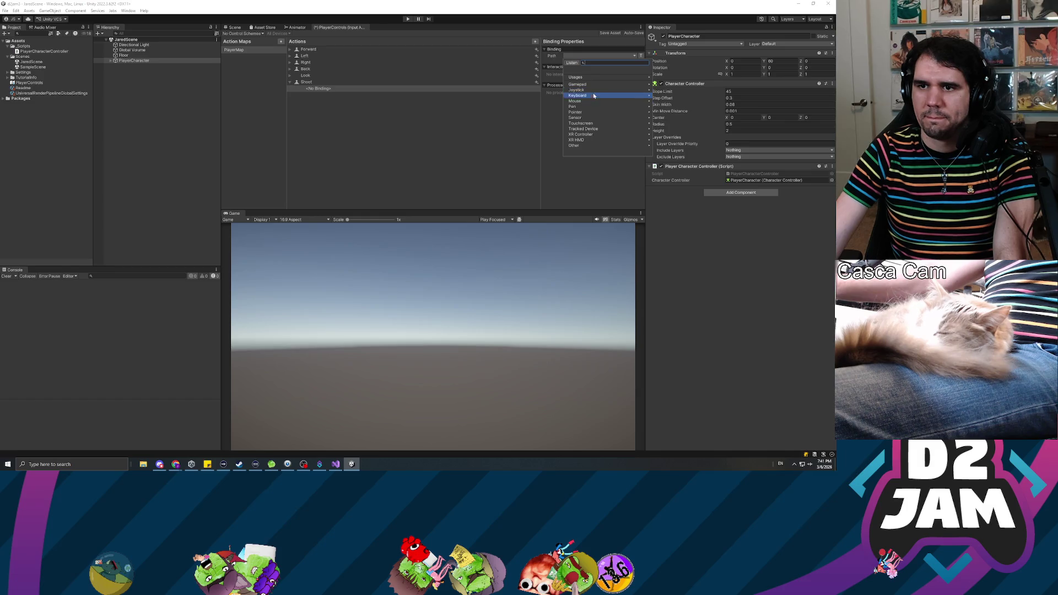
pyautogui.click(593, 100)
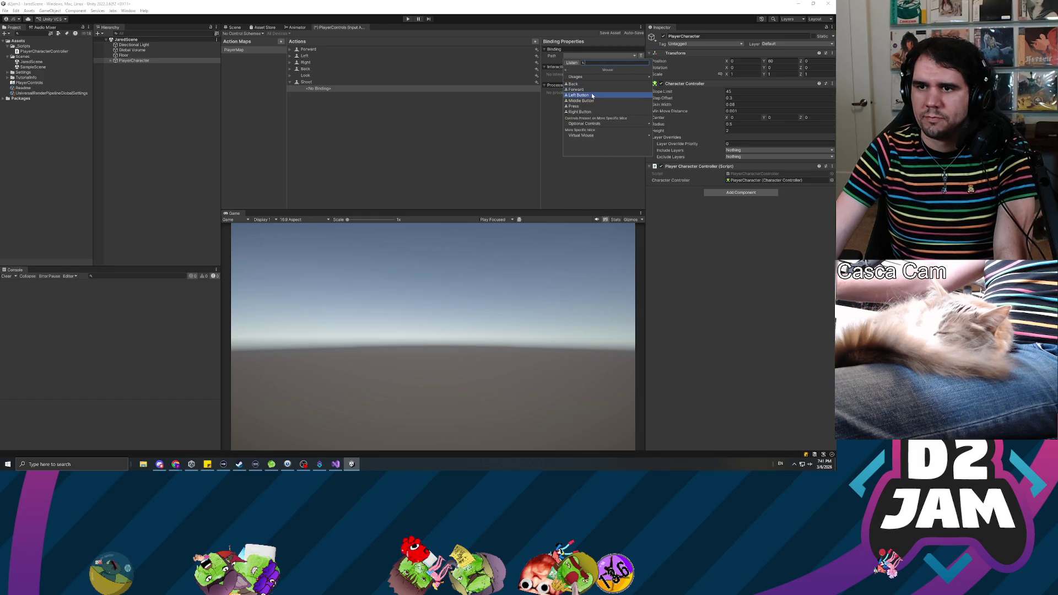
pyautogui.click(591, 95)
pyautogui.click(312, 82)
pyautogui.click(315, 76)
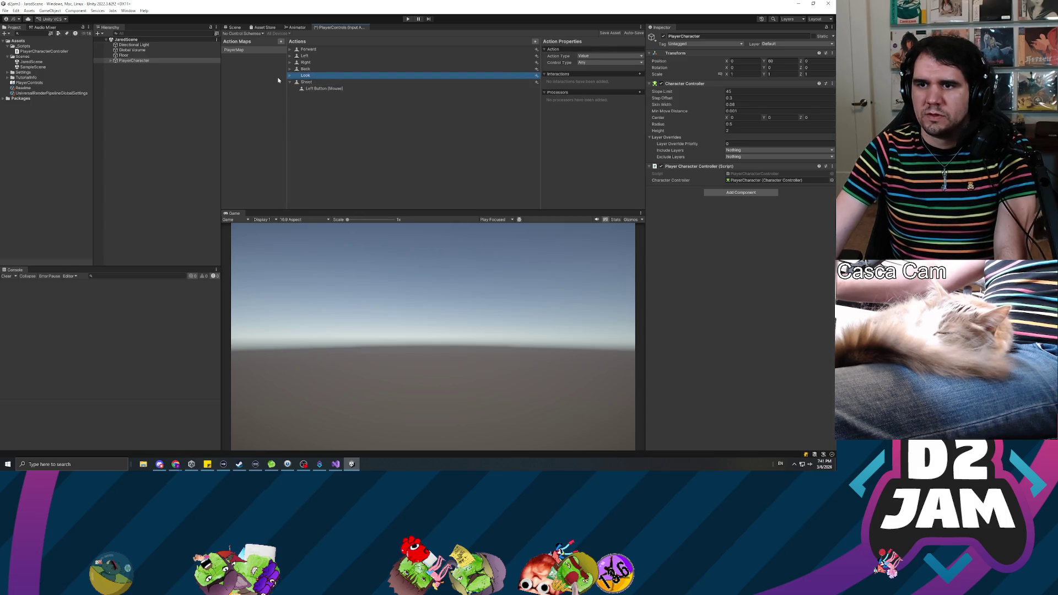
pyautogui.click(290, 76)
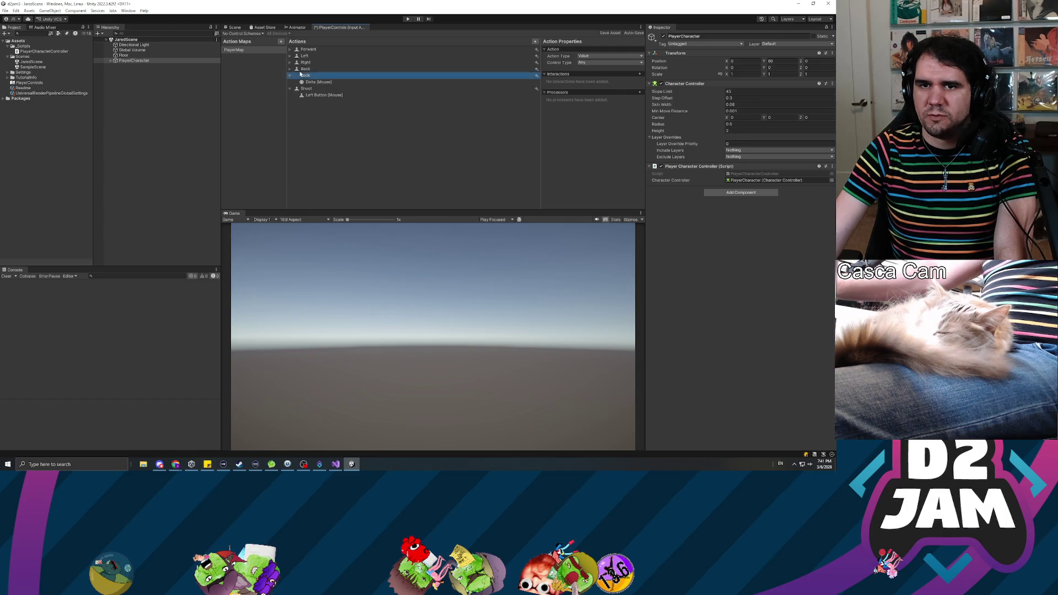
pyautogui.hotkey('ctrl', 's')
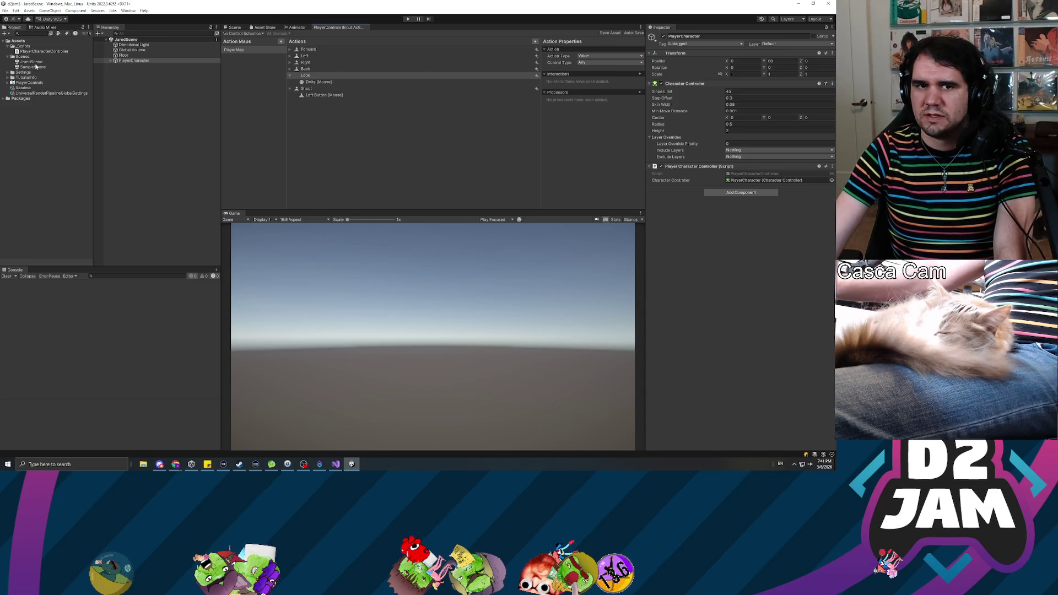
pyautogui.click(142, 61)
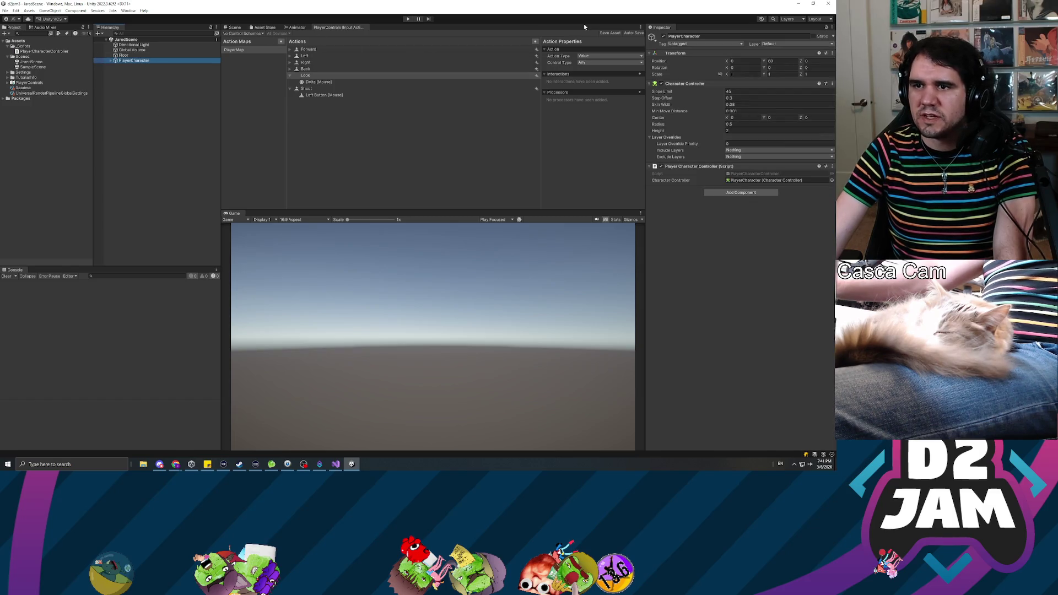
pyautogui.click(609, 33)
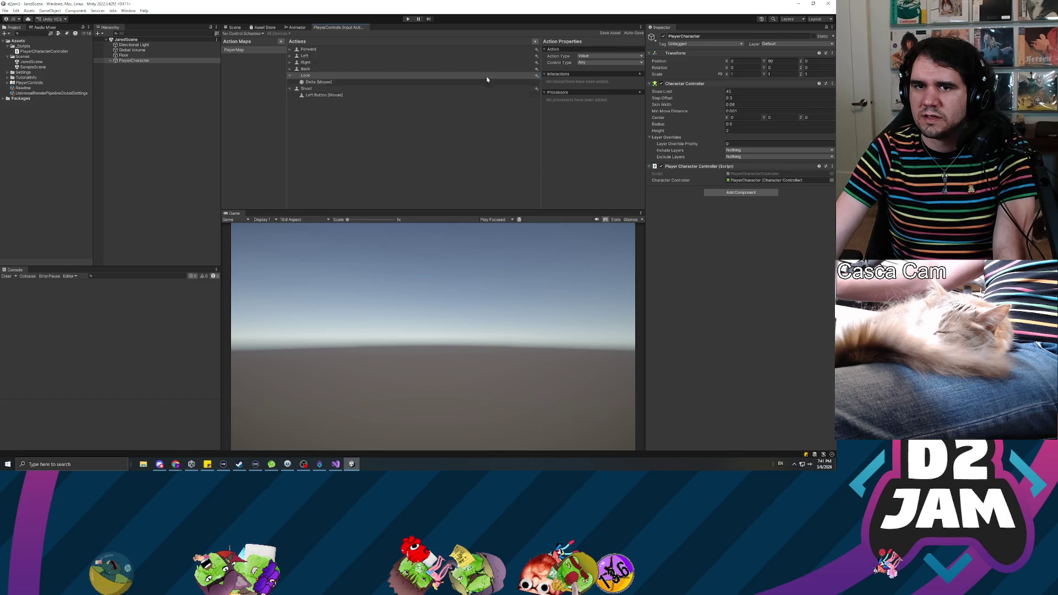
pyautogui.click(633, 33)
pyautogui.click(254, 51)
pyautogui.click(429, 175)
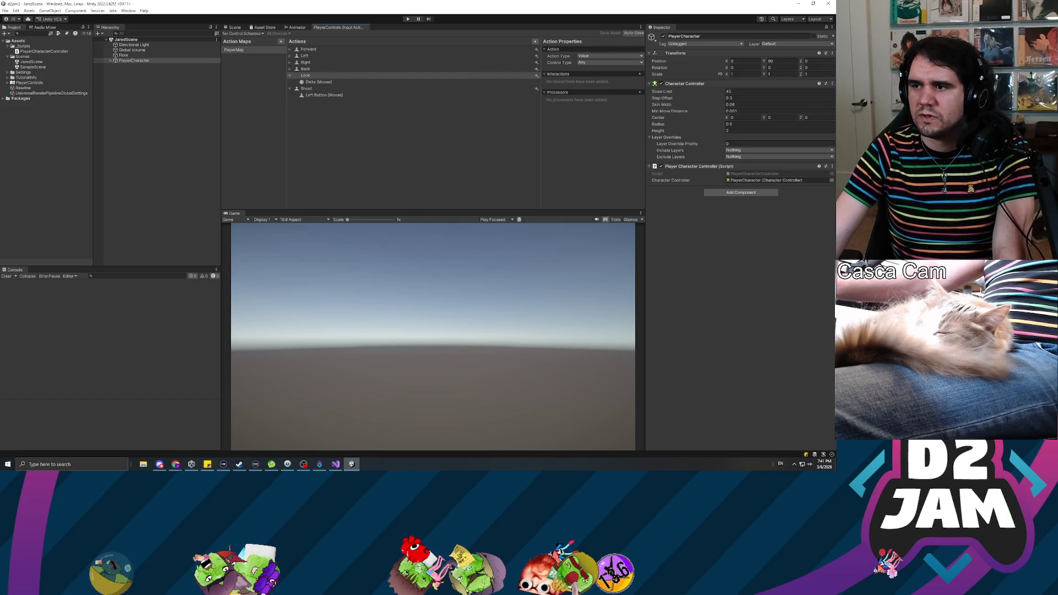
pyautogui.hotkey('alt', 'Tab')
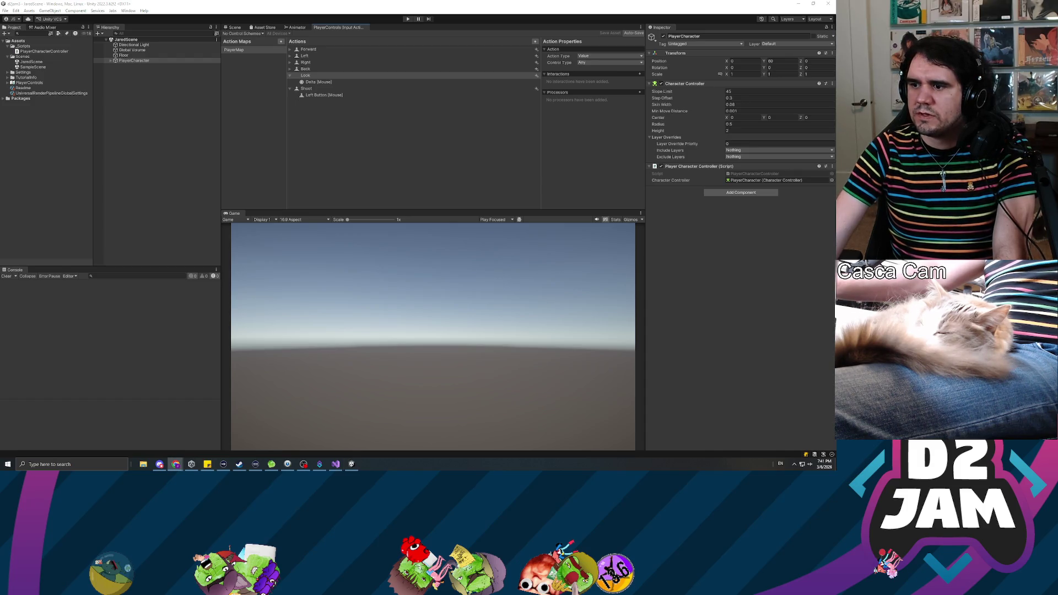
pyautogui.hotkey('alt', 'Tab')
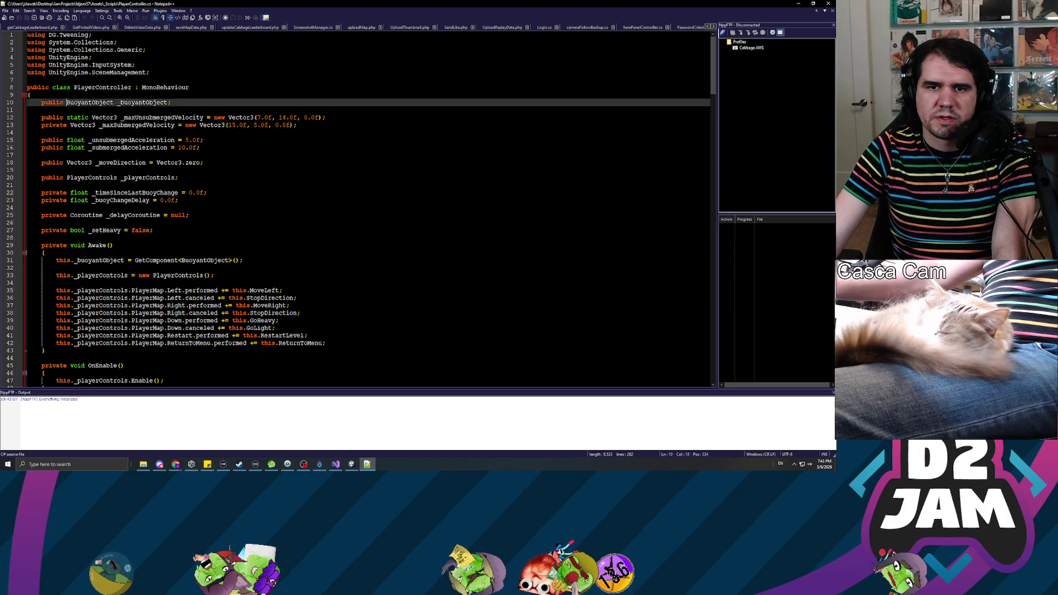
pyautogui.click(55, 154)
pyautogui.tripleClick(104, 180)
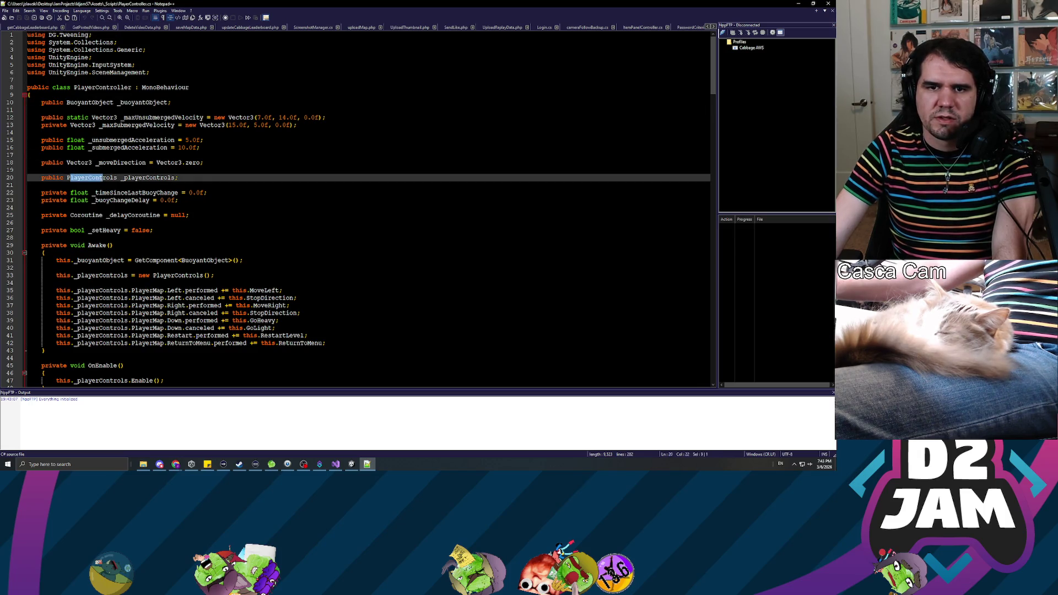
pyautogui.hotkey('alt', 'Tab')
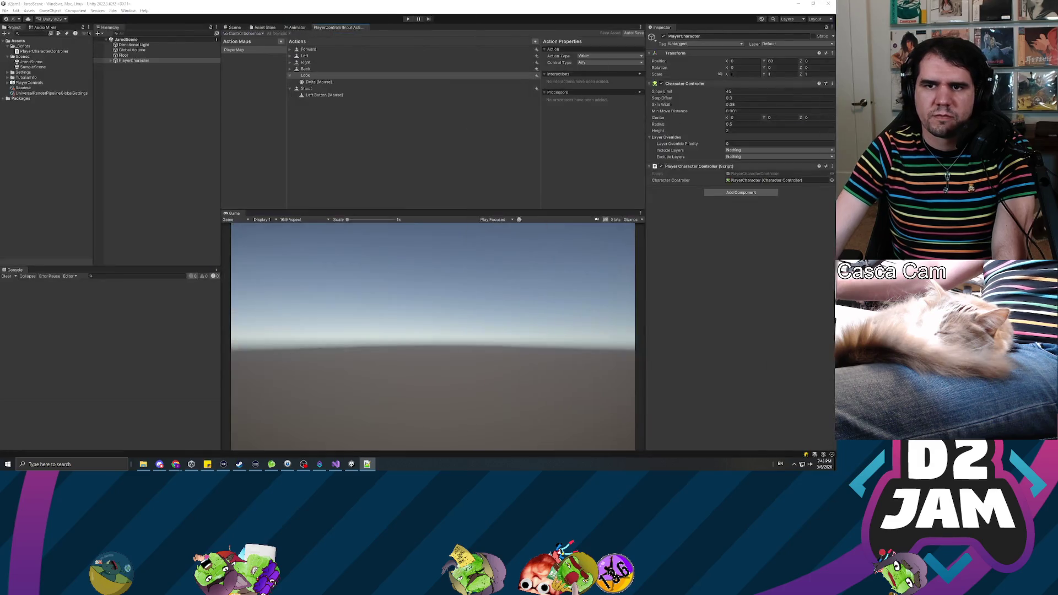
# - Enable Generate C# Class on the PlayerControls asset and apply the change
pyautogui.click(131, 133)
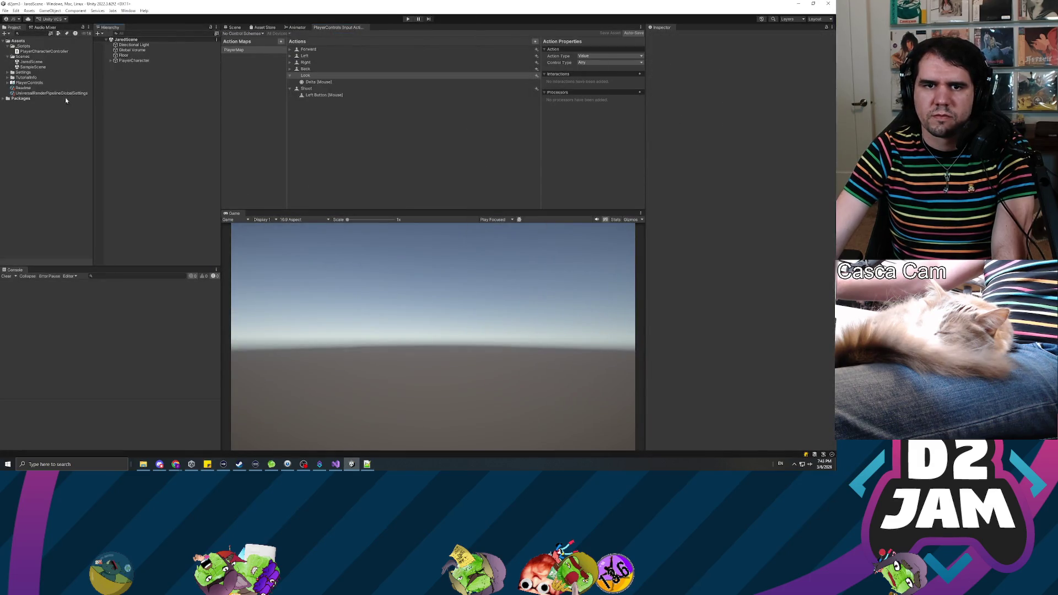
pyautogui.click(30, 82)
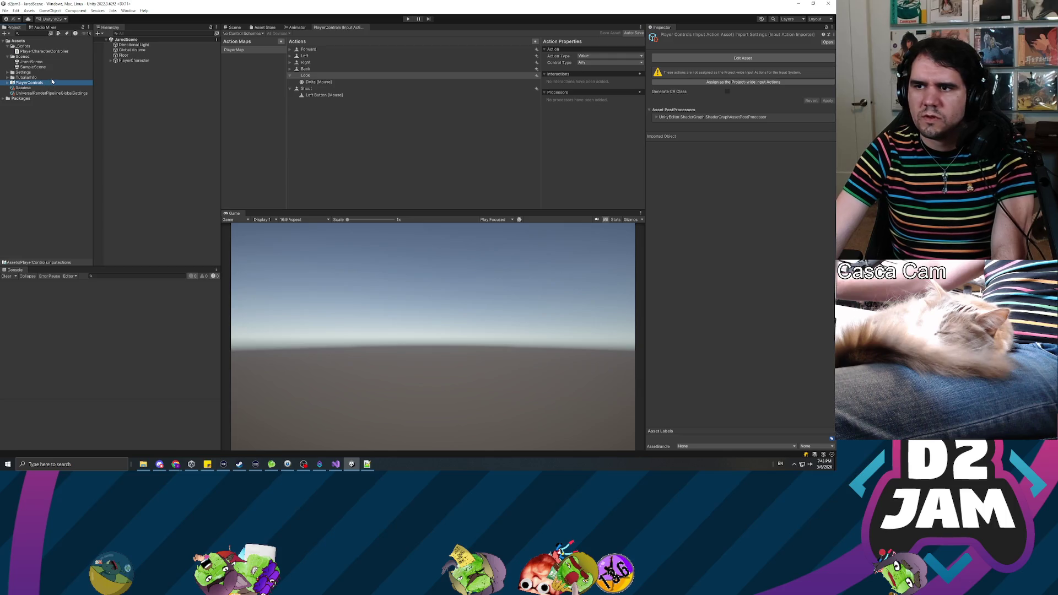
pyautogui.click(727, 92)
pyautogui.click(827, 121)
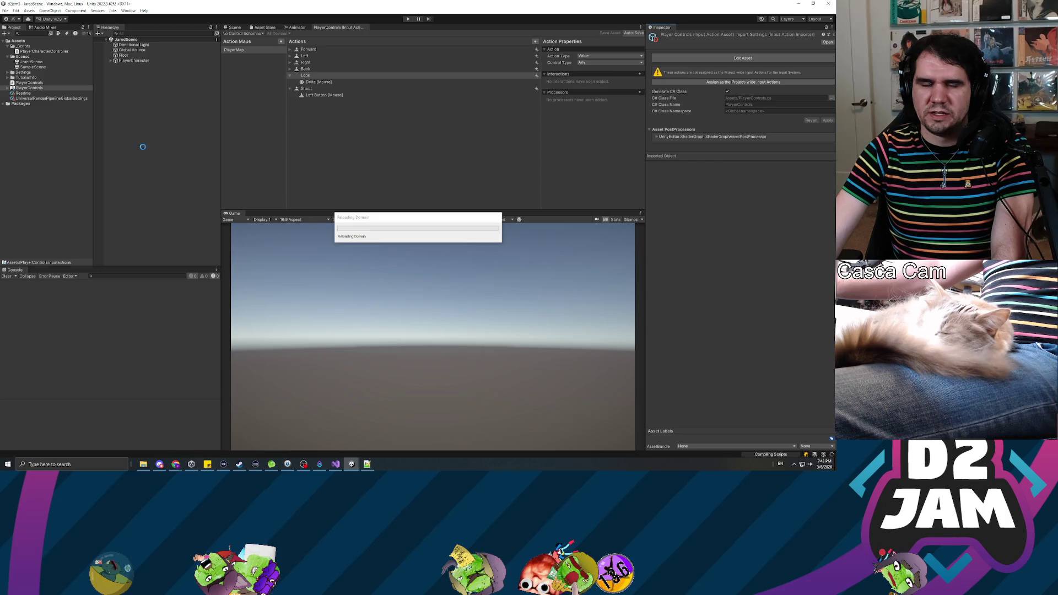
pyautogui.click(55, 51)
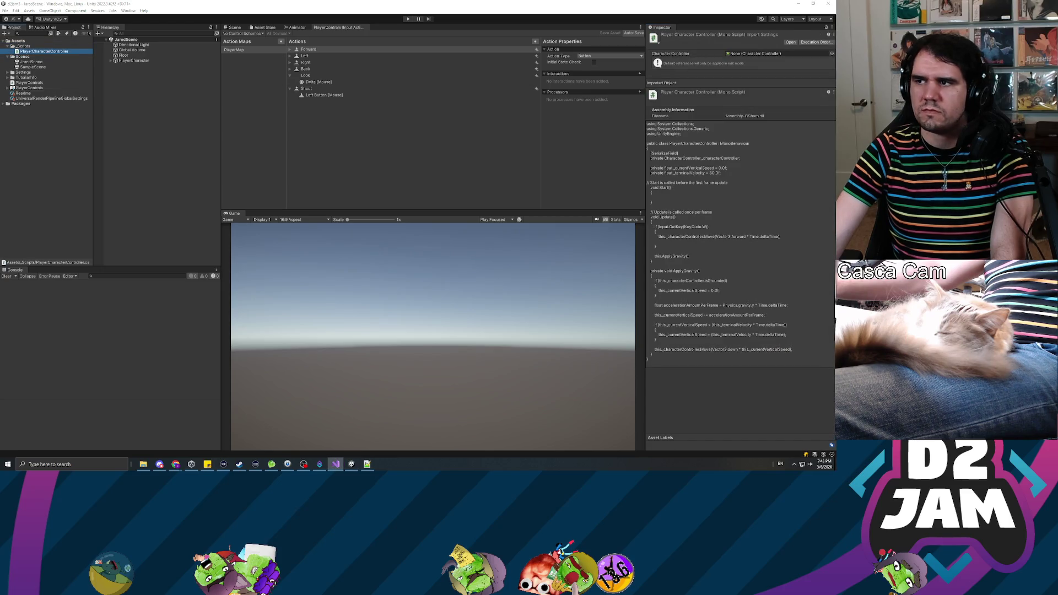
# - Add 'private PlayerControls _playerControls;' after _terminalVelocity and save the script
pyautogui.scroll(10, 419, 231)
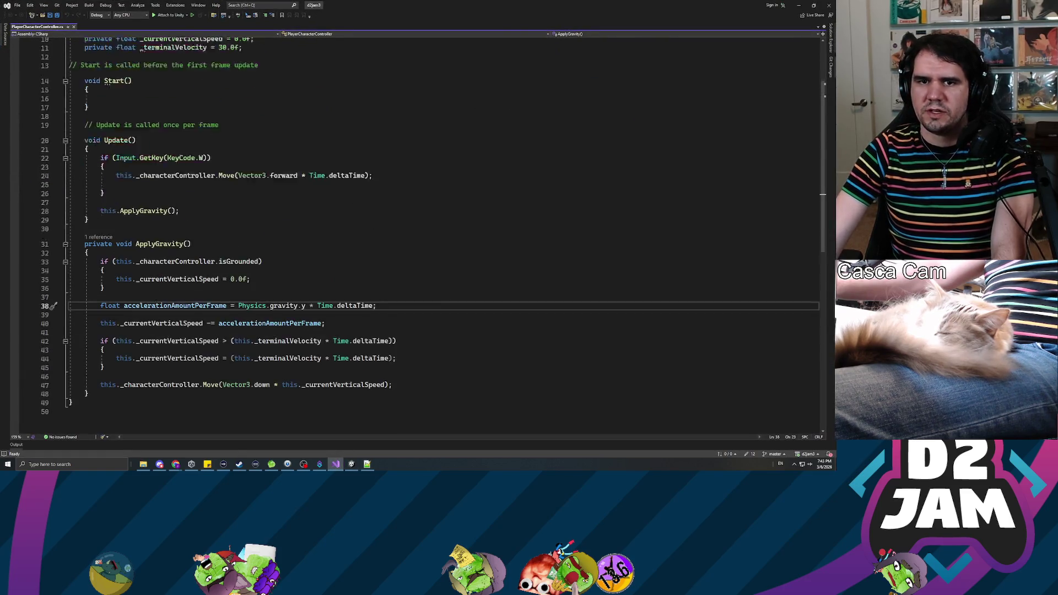
pyautogui.click(88, 137)
pyautogui.press('Return')
pyautogui.press('Return')
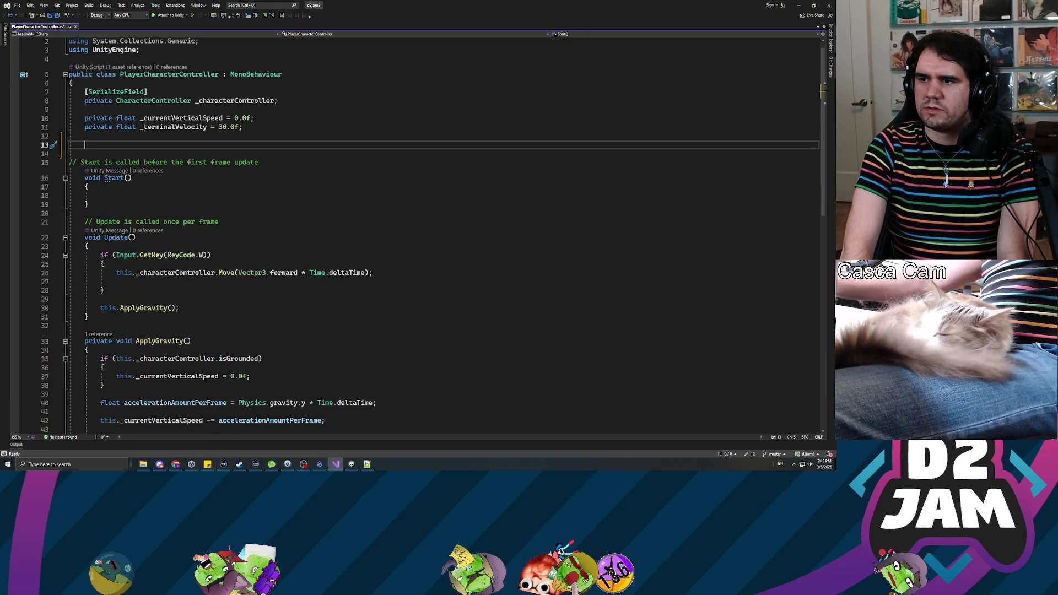
pyautogui.write('private PlayerControls')
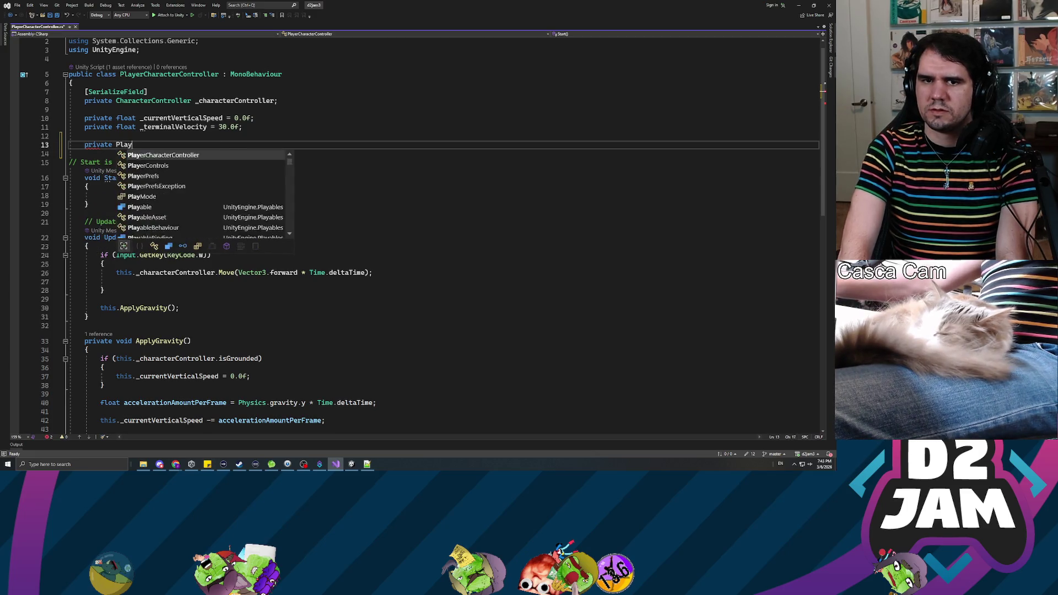
pyautogui.write(' _playerCon')
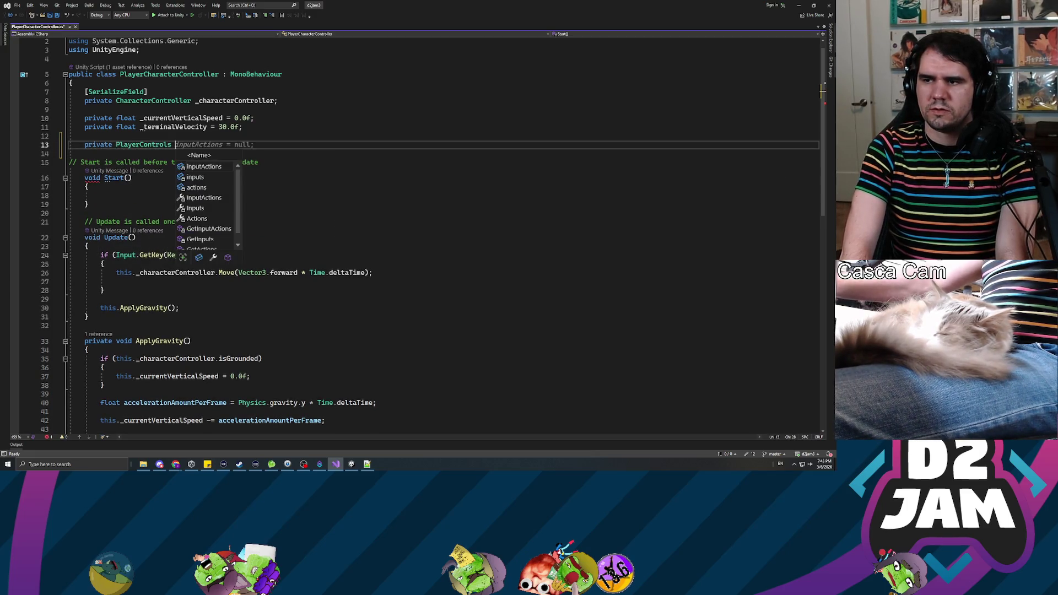
pyautogui.write('trols;')
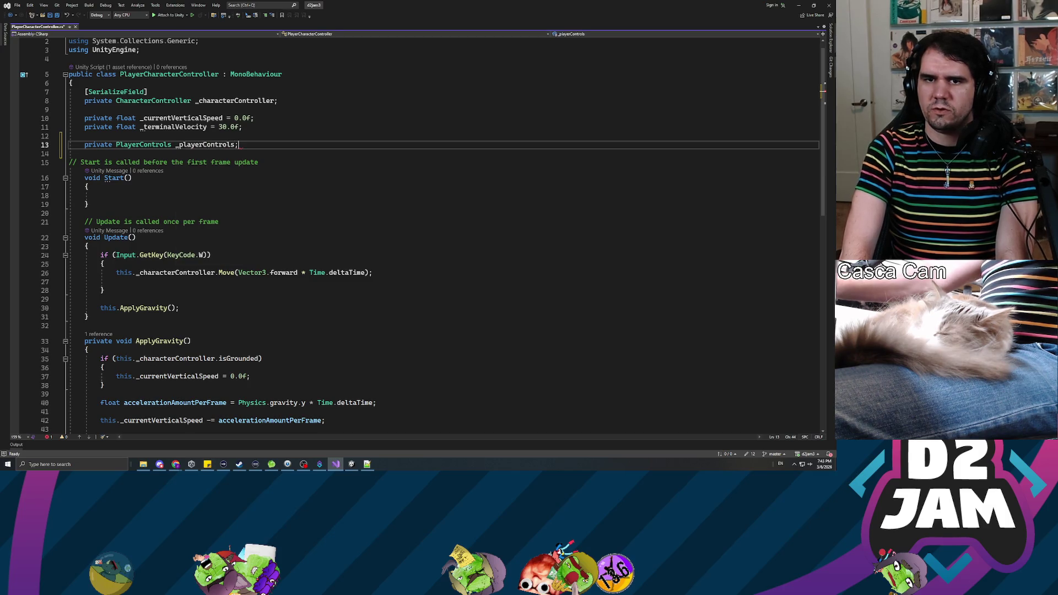
pyautogui.hotkey('ctrl', 's')
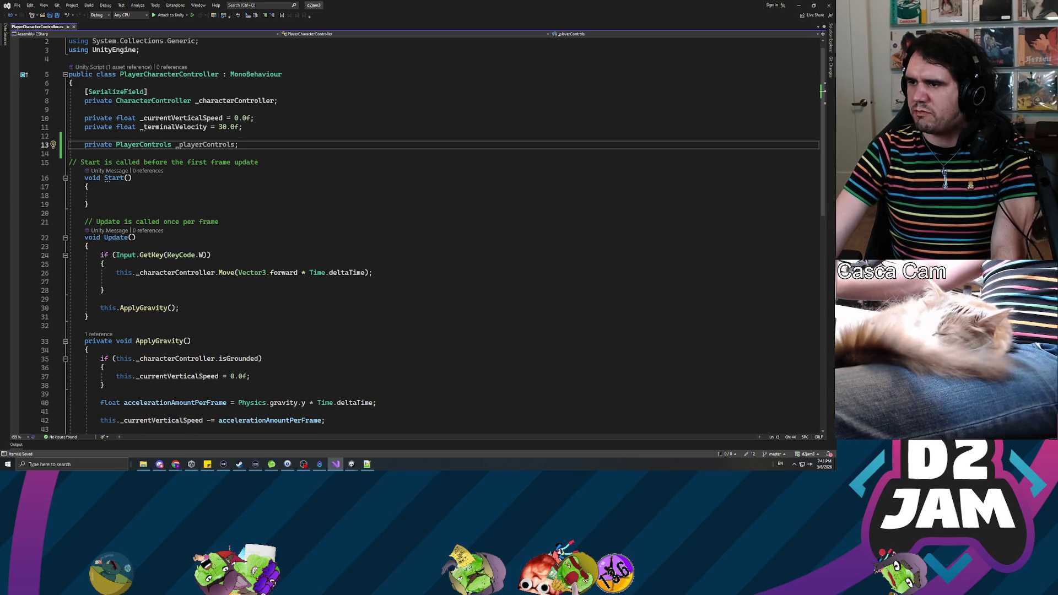
pyautogui.hotkey('alt', 'Tab')
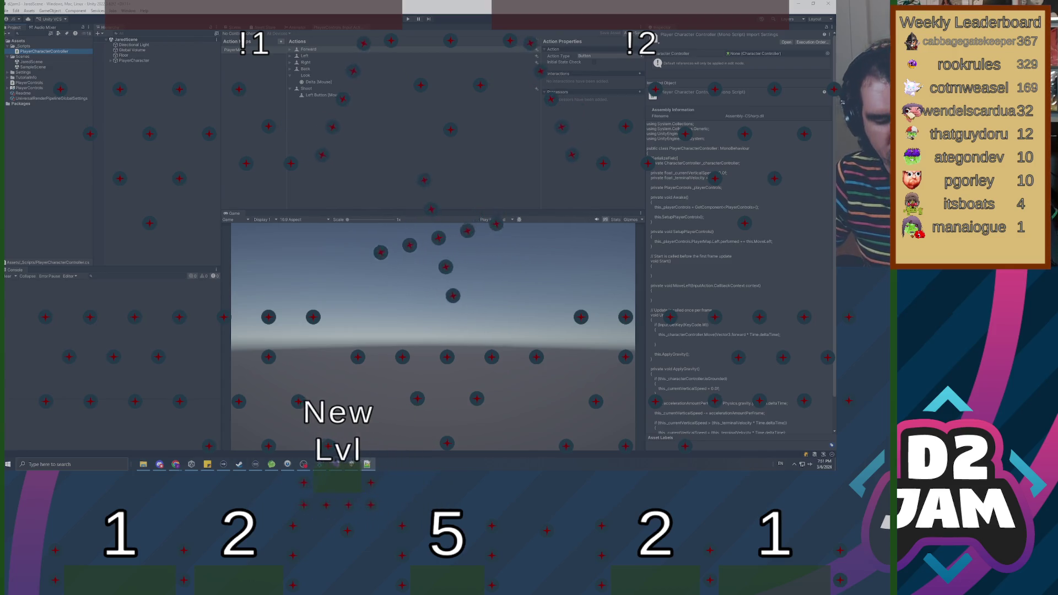
# - Back in Unity, deselect the PlayerCharacterController script so the Inspector is empty
pyautogui.press('super+d')
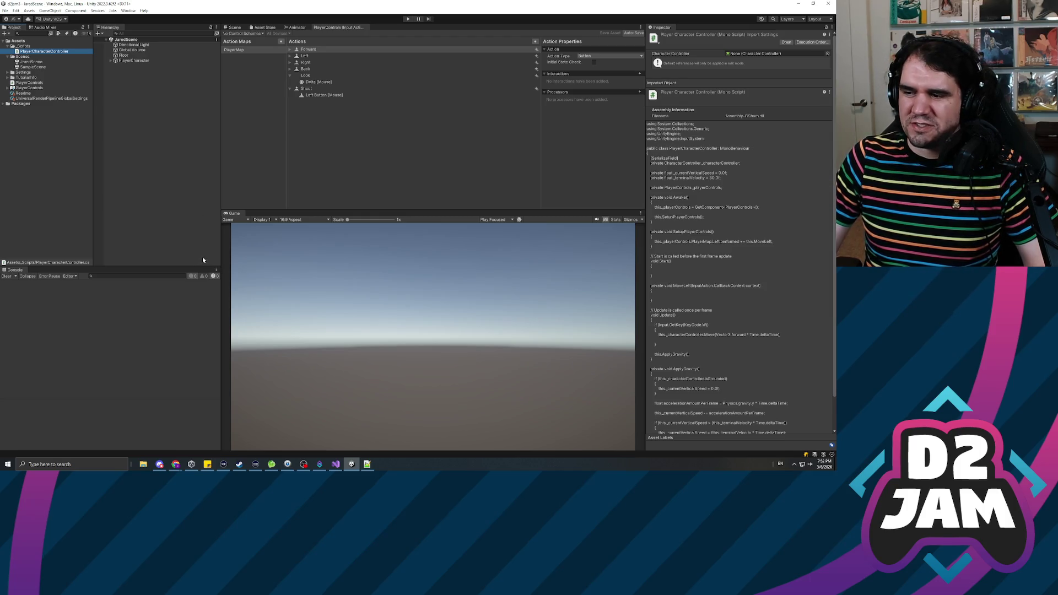
pyautogui.click(191, 203)
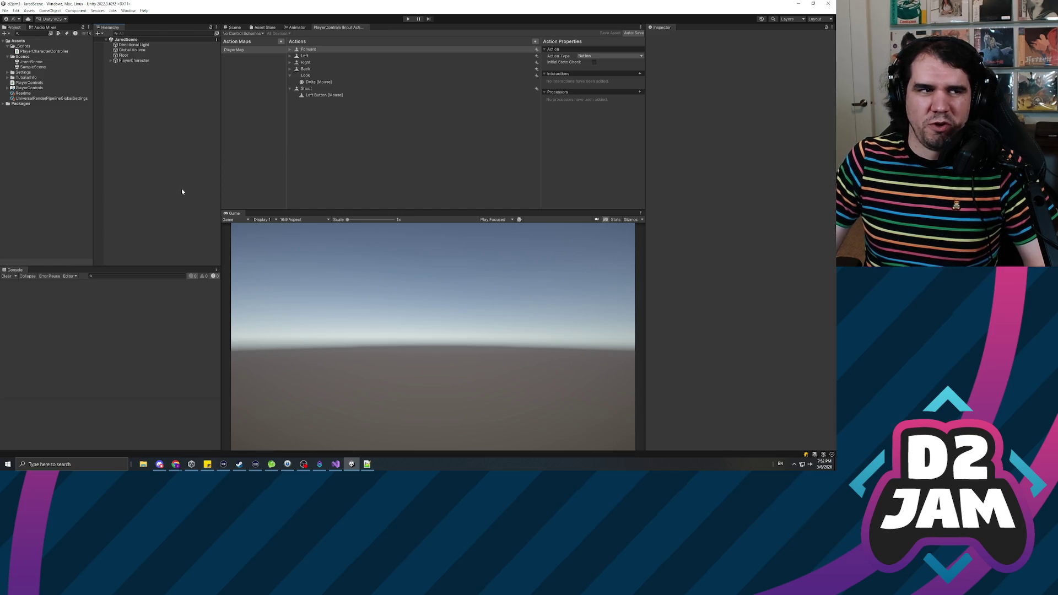